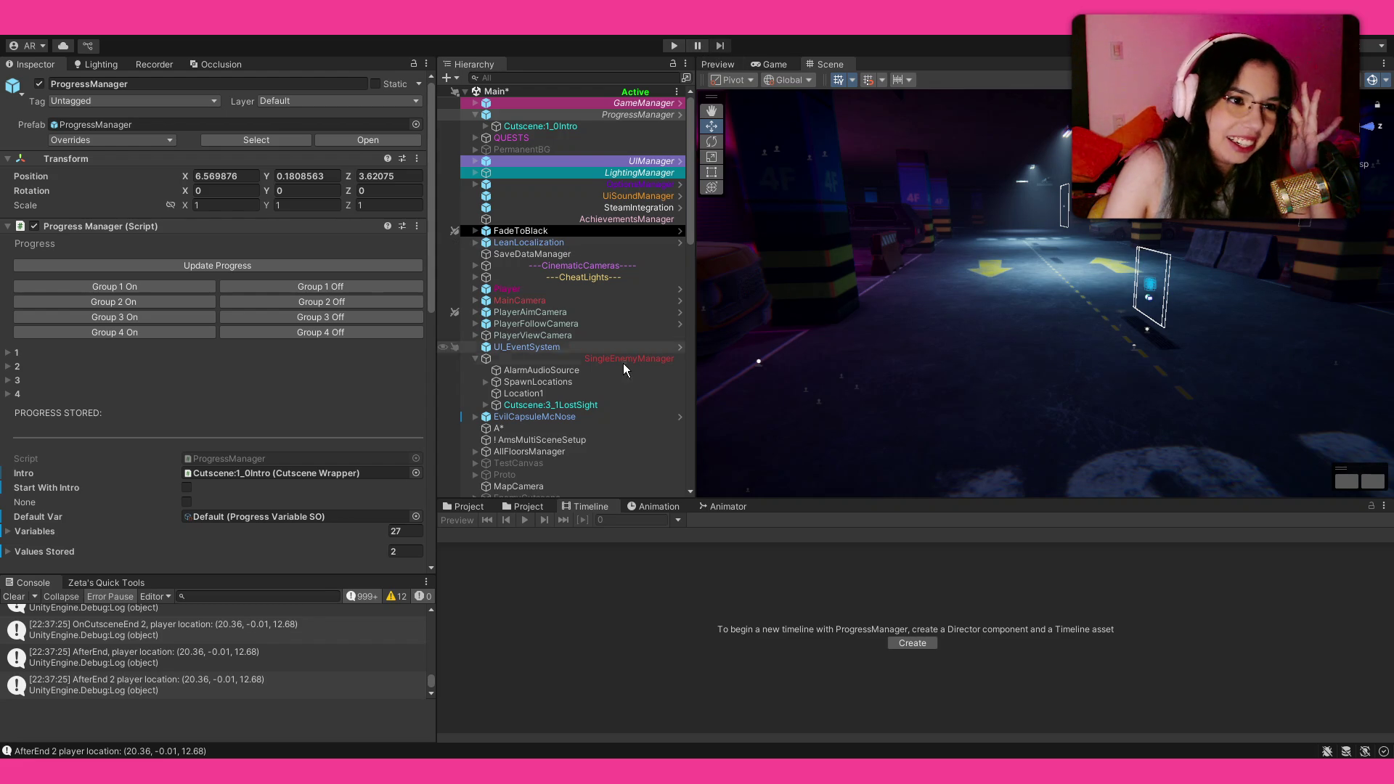
Step: Scroll through SingleEnemyManager's progress elements in the Inspector, then select the EvilCapsuleMcNose enemy
{"action": "left_click", "coordinate": [655, 360], "text": "ctrl"}
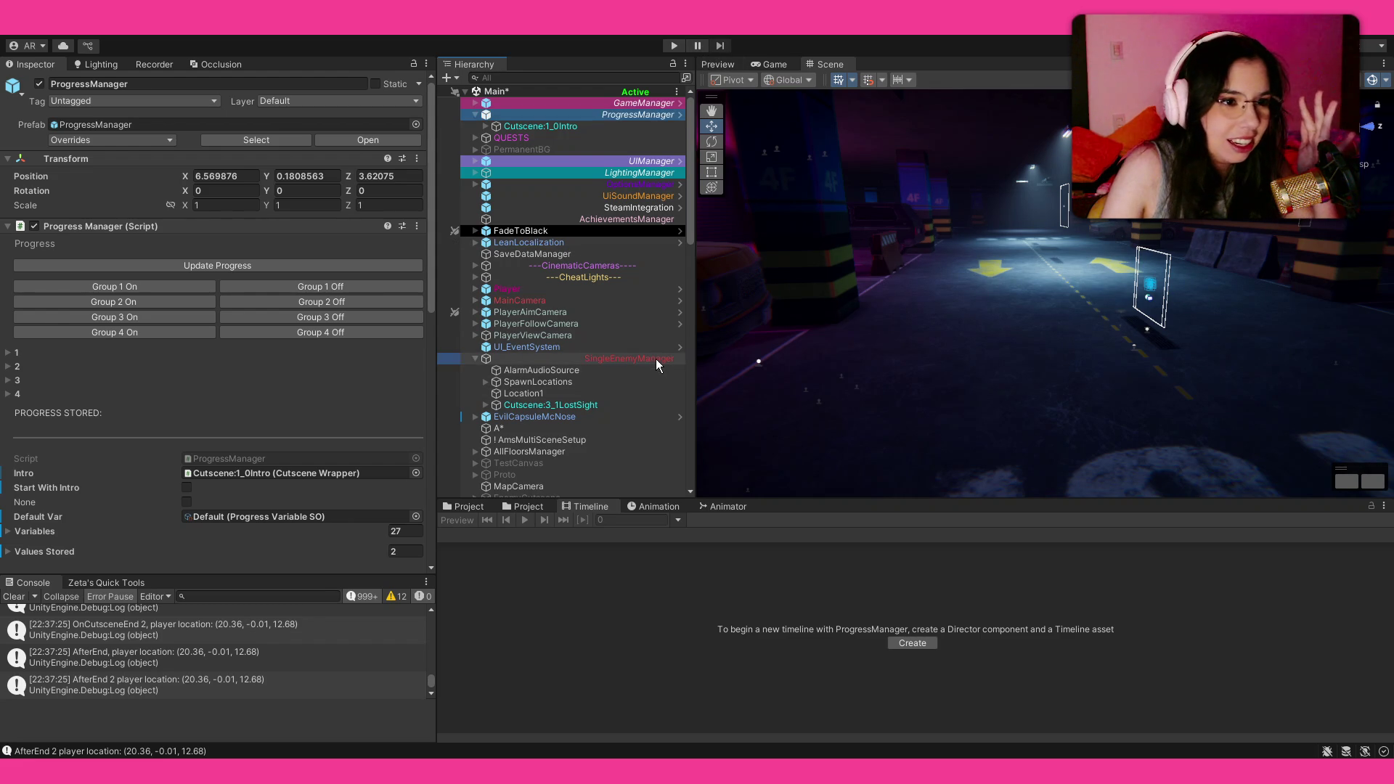
{"action": "left_click", "coordinate": [656, 358]}
{"action": "scroll", "coordinate": [87, 373], "scroll_direction": "down", "scroll_amount": 1}
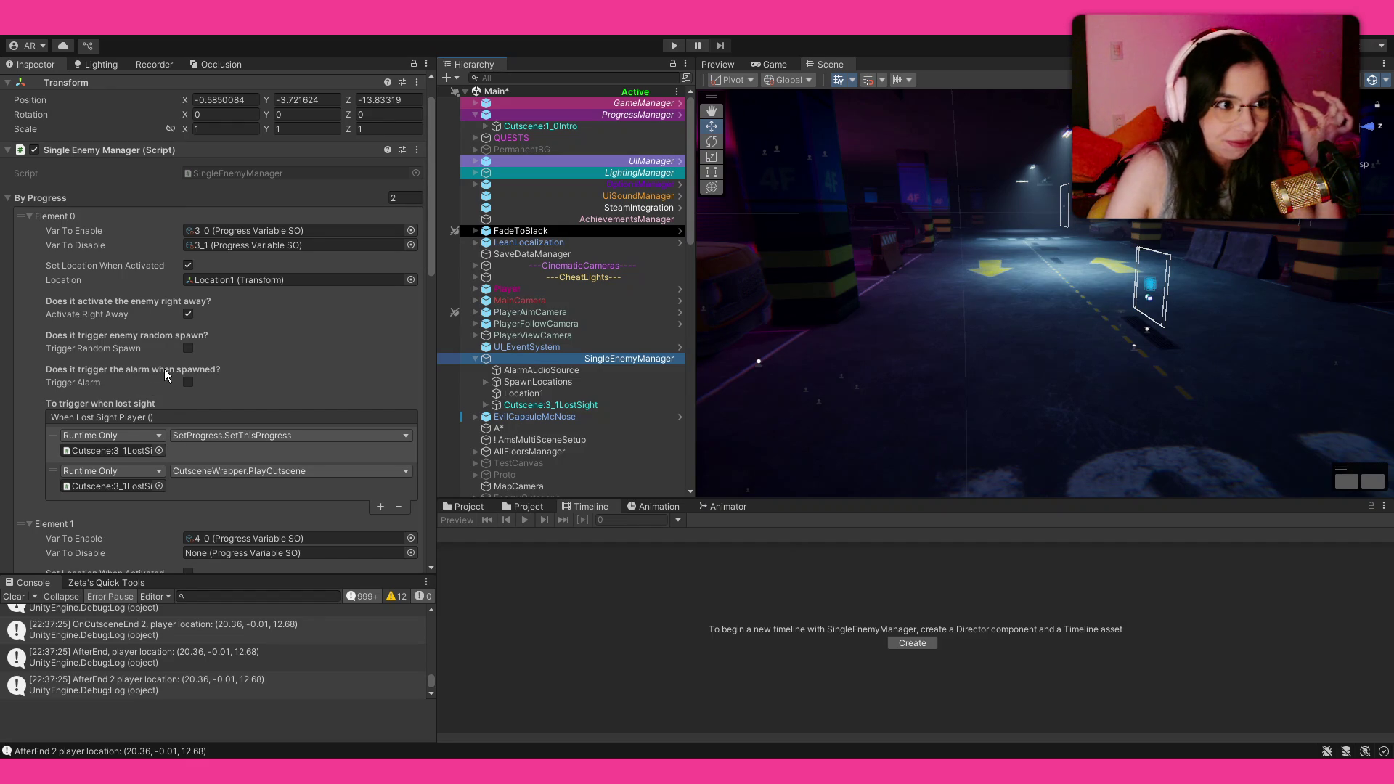
{"action": "scroll", "coordinate": [112, 372], "scroll_direction": "down", "scroll_amount": 5}
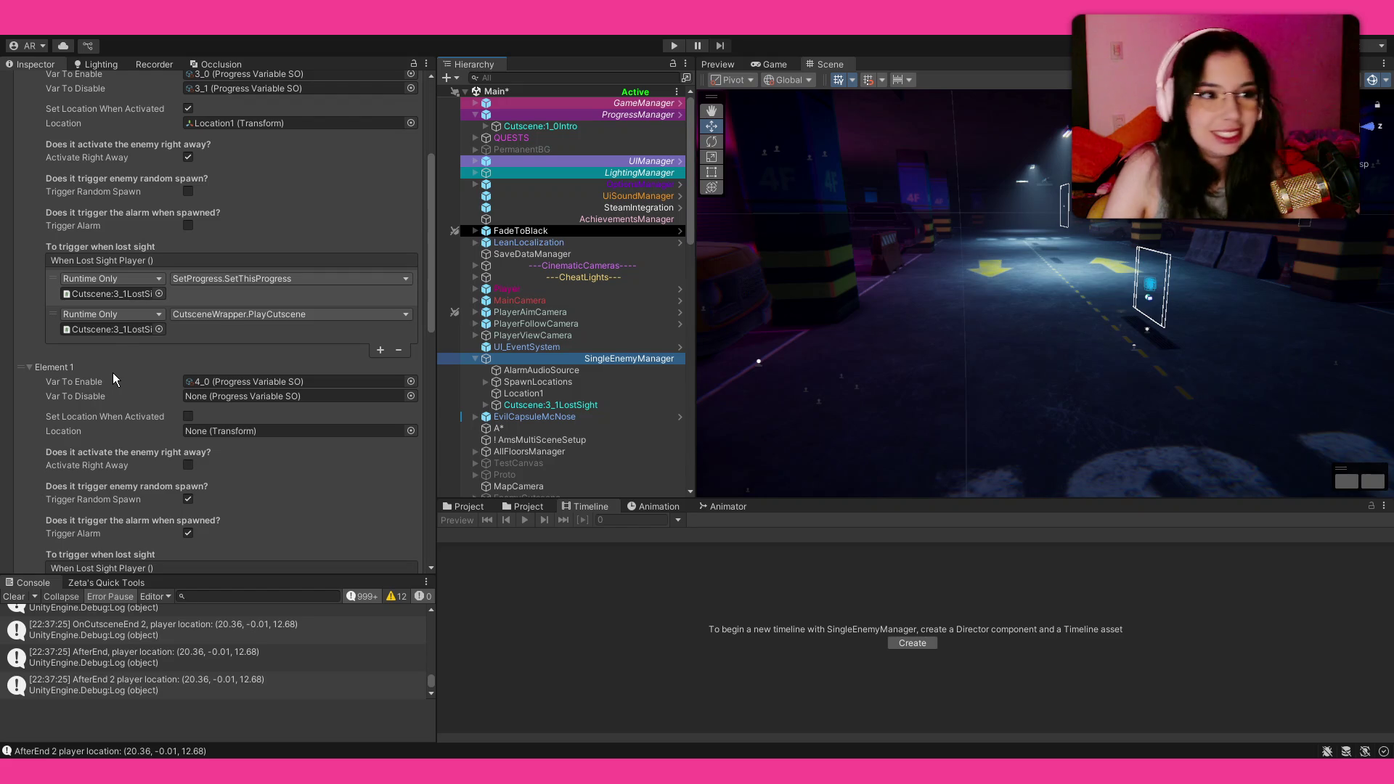
{"action": "left_click", "coordinate": [517, 422]}
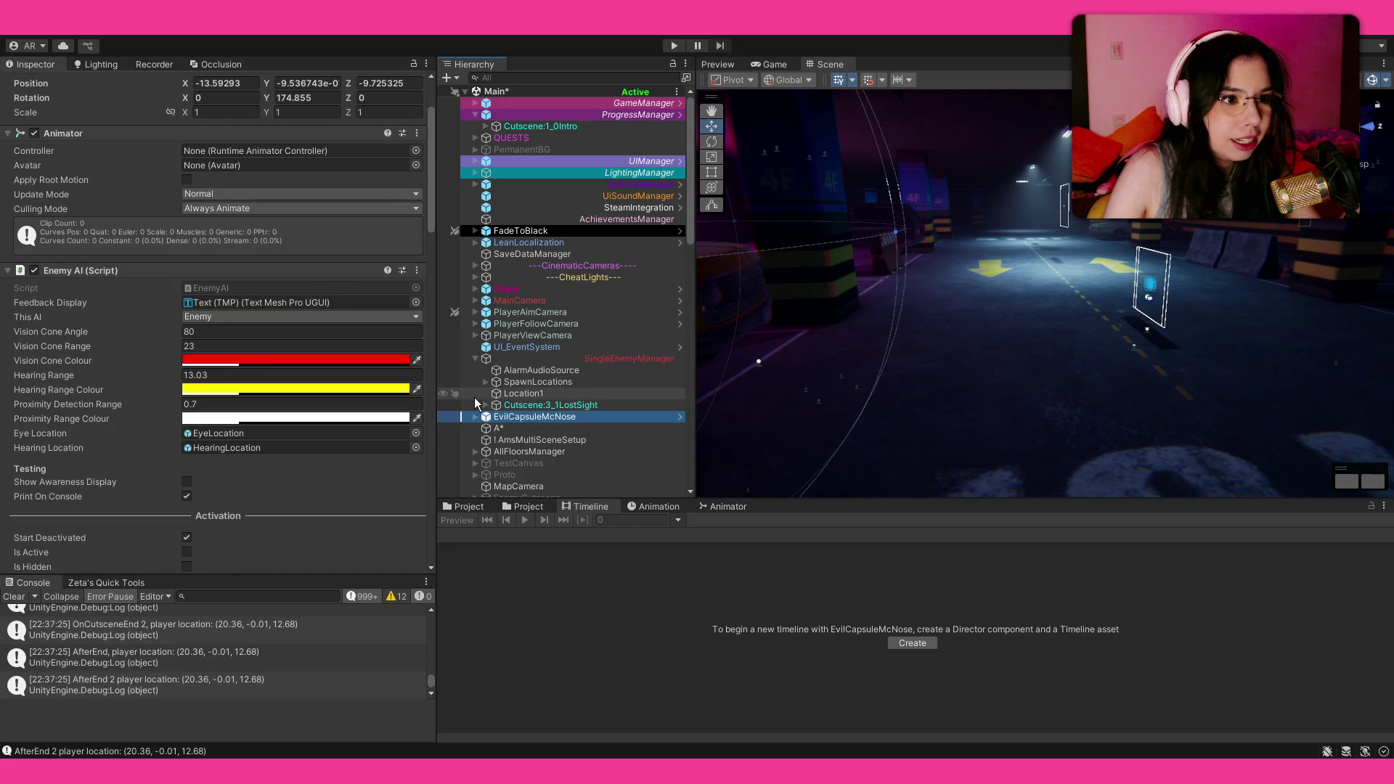
Step: On EvilCapsuleMcNose's AIBrain, set Action_Drain Move's Player Walk Speed Multiplier to 0.4
{"action": "left_click", "coordinate": [477, 417]}
{"action": "left_click", "coordinate": [524, 429]}
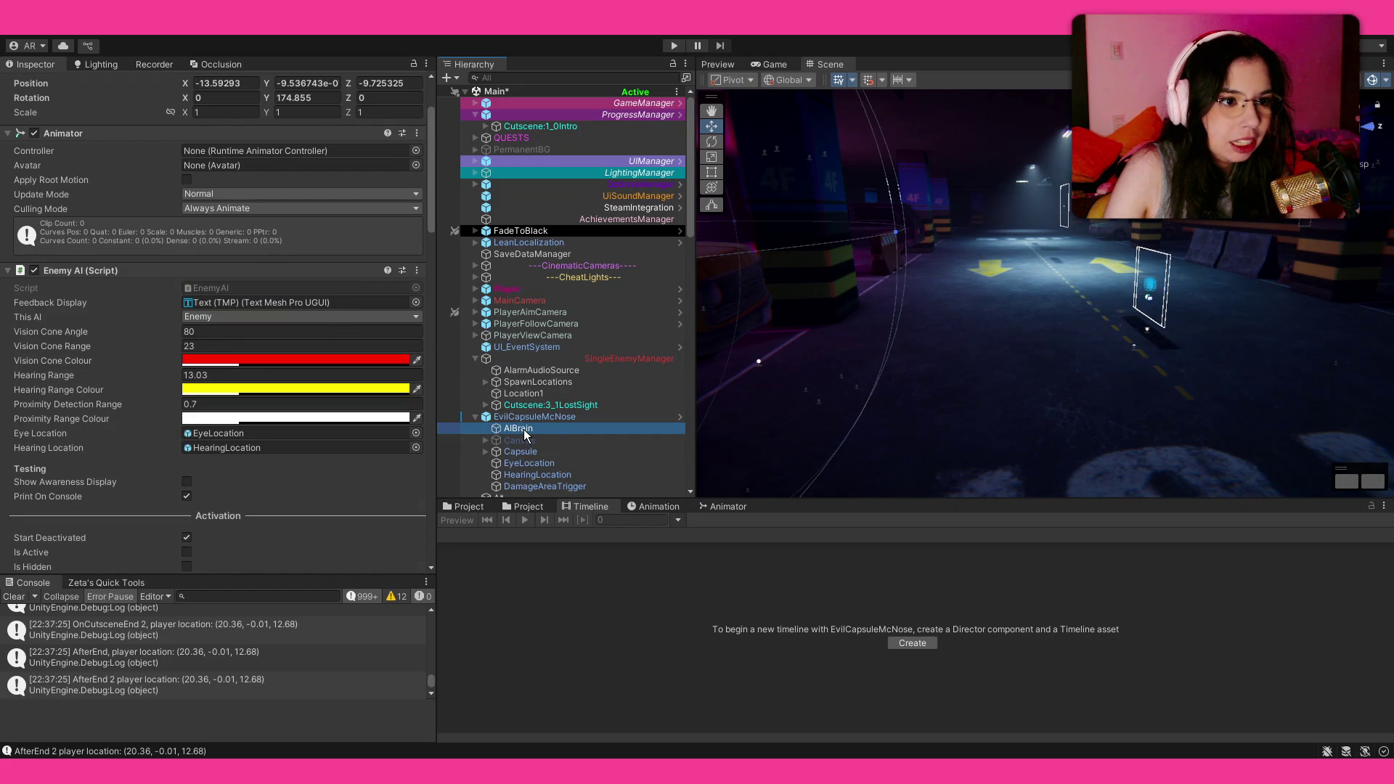
{"action": "scroll", "coordinate": [194, 406], "scroll_direction": "down", "scroll_amount": 5}
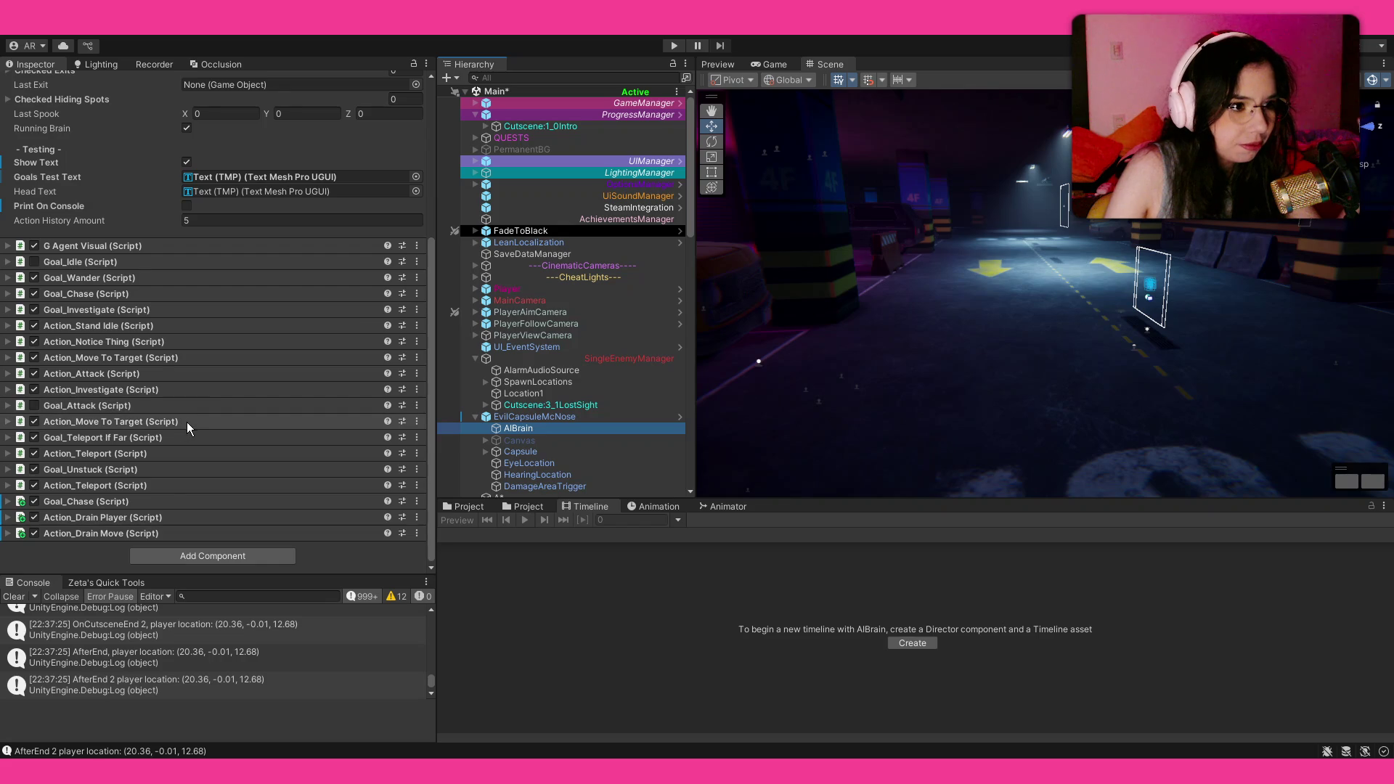
{"action": "left_click", "coordinate": [133, 534]}
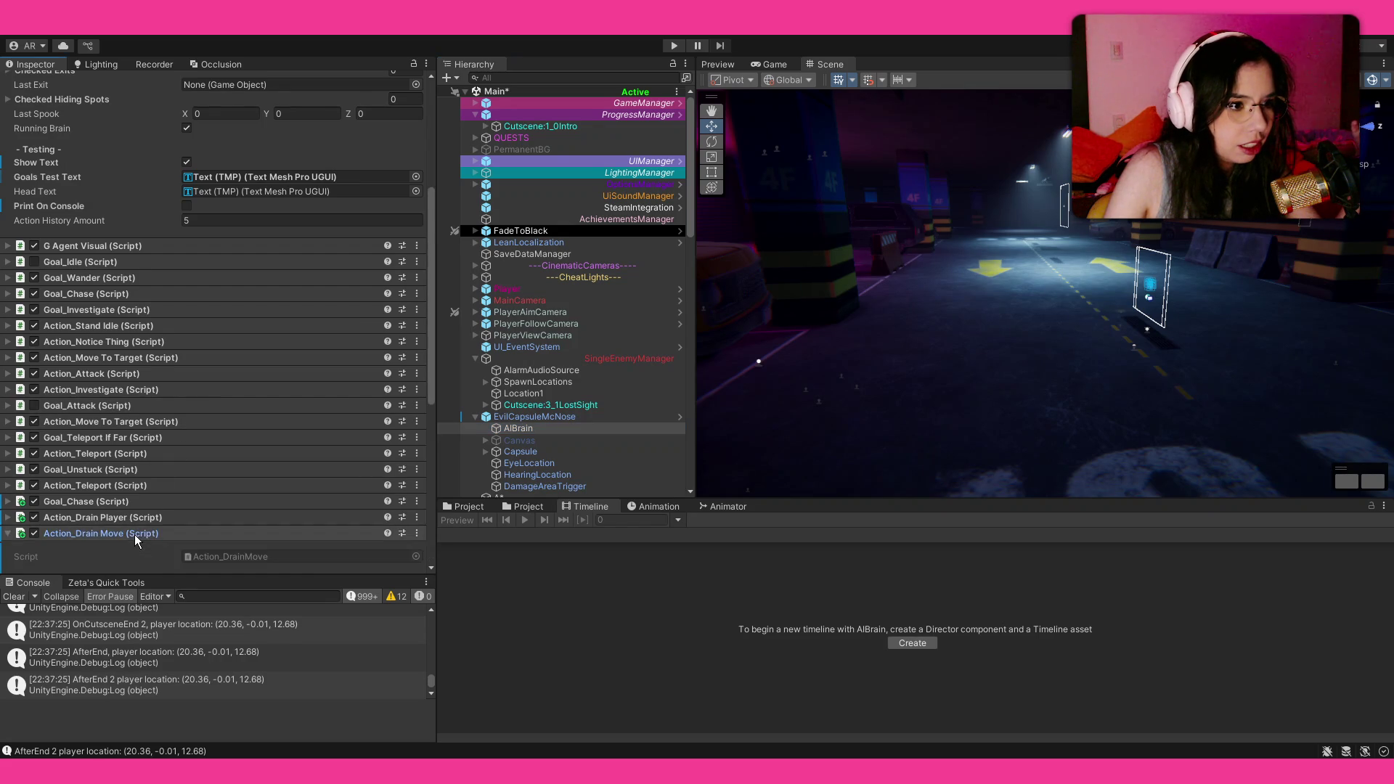
{"action": "scroll", "coordinate": [149, 509], "scroll_direction": "down", "scroll_amount": 5}
{"action": "scroll", "coordinate": [150, 511], "scroll_direction": "down", "scroll_amount": 3}
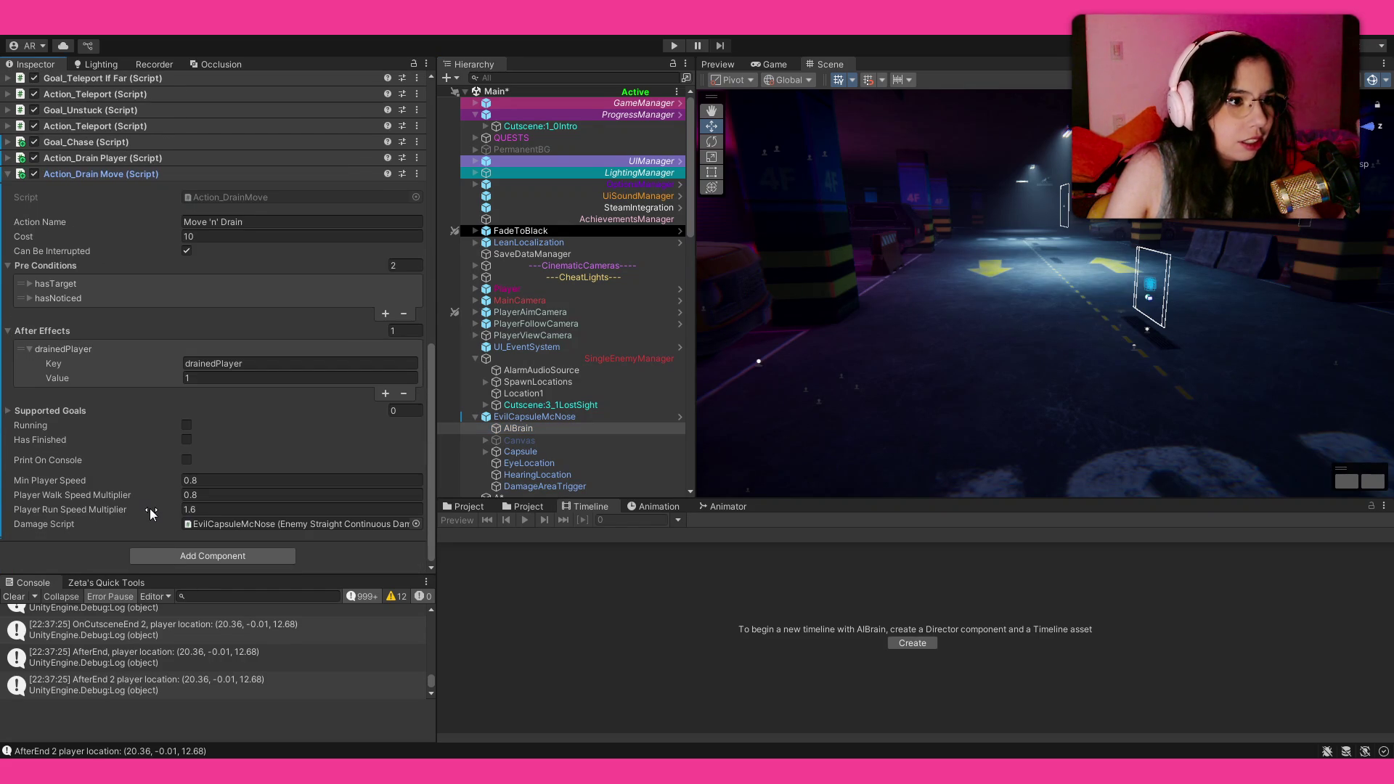
{"action": "left_click", "coordinate": [217, 496]}
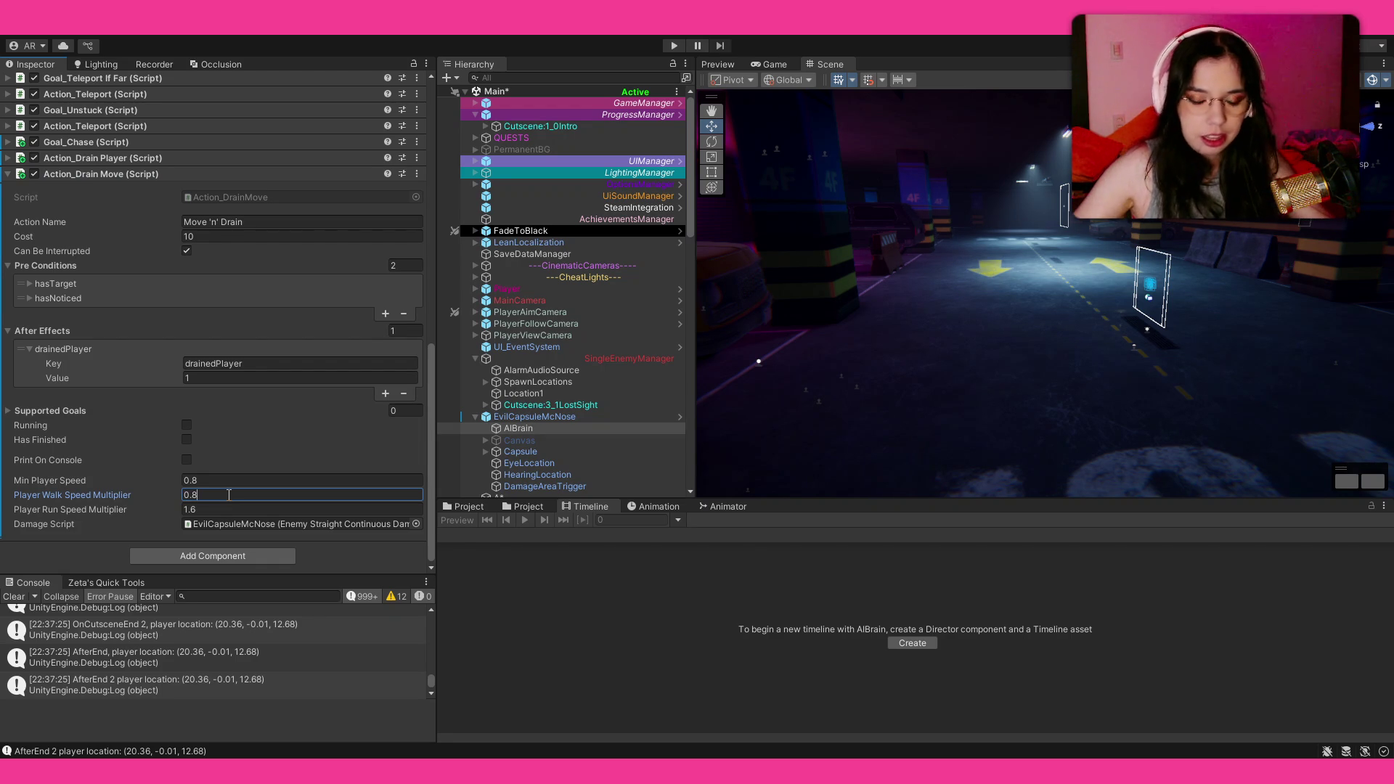
{"action": "key", "text": "BackSpace"}
{"action": "type", "text": "5"}
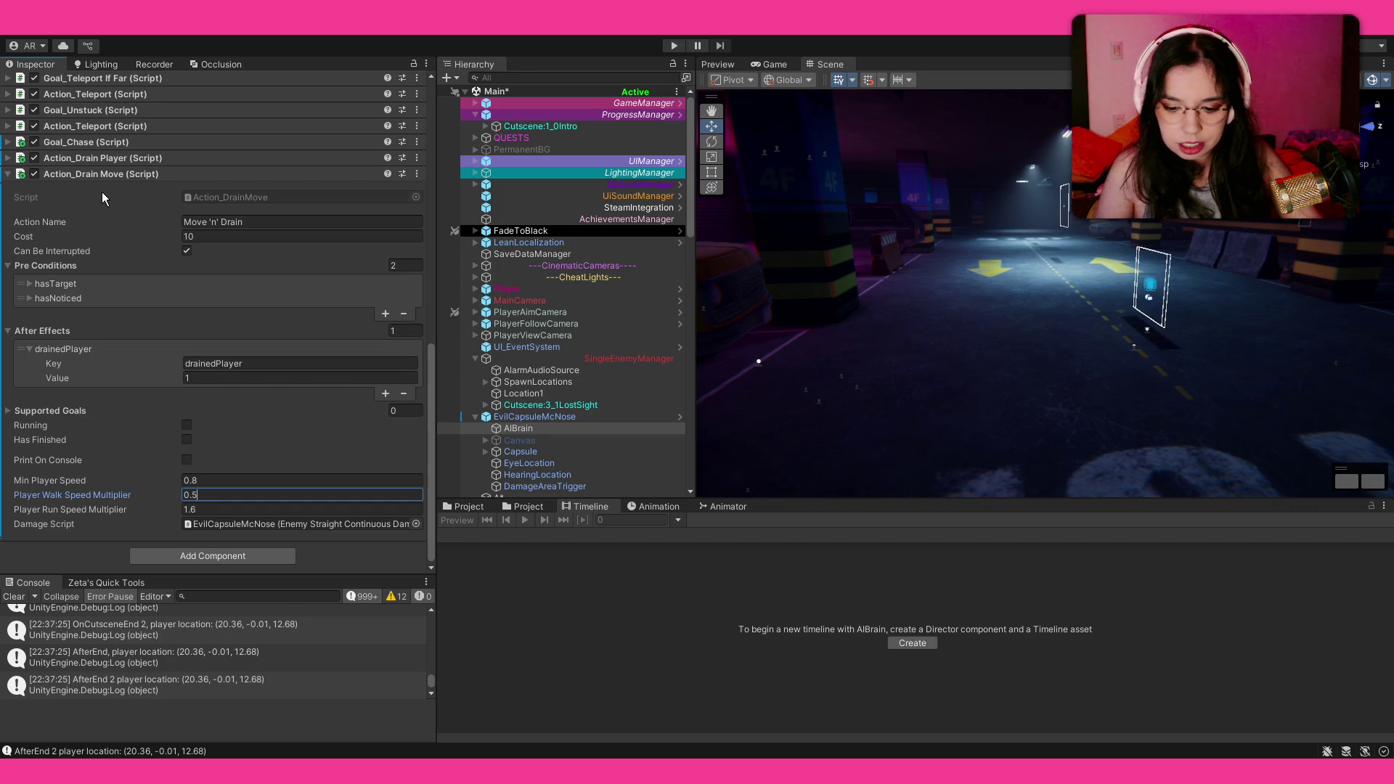
{"action": "key", "text": "BackSpace"}
{"action": "type", "text": "4"}
{"action": "scroll", "coordinate": [90, 252], "scroll_direction": "up", "scroll_amount": 3}
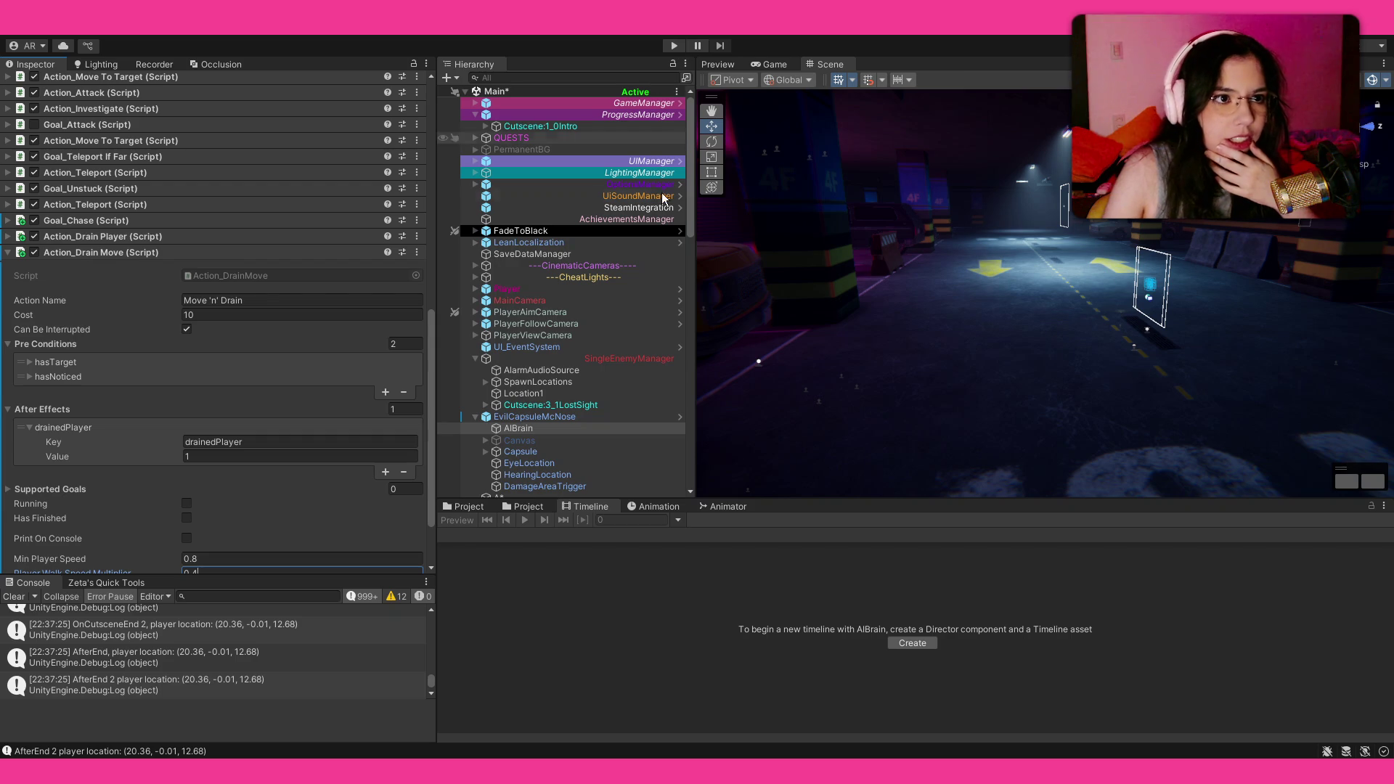
Step: Frame and orbit around the Player character in the Scene view, then select ProgressManager
{"action": "double_click", "coordinate": [544, 290]}
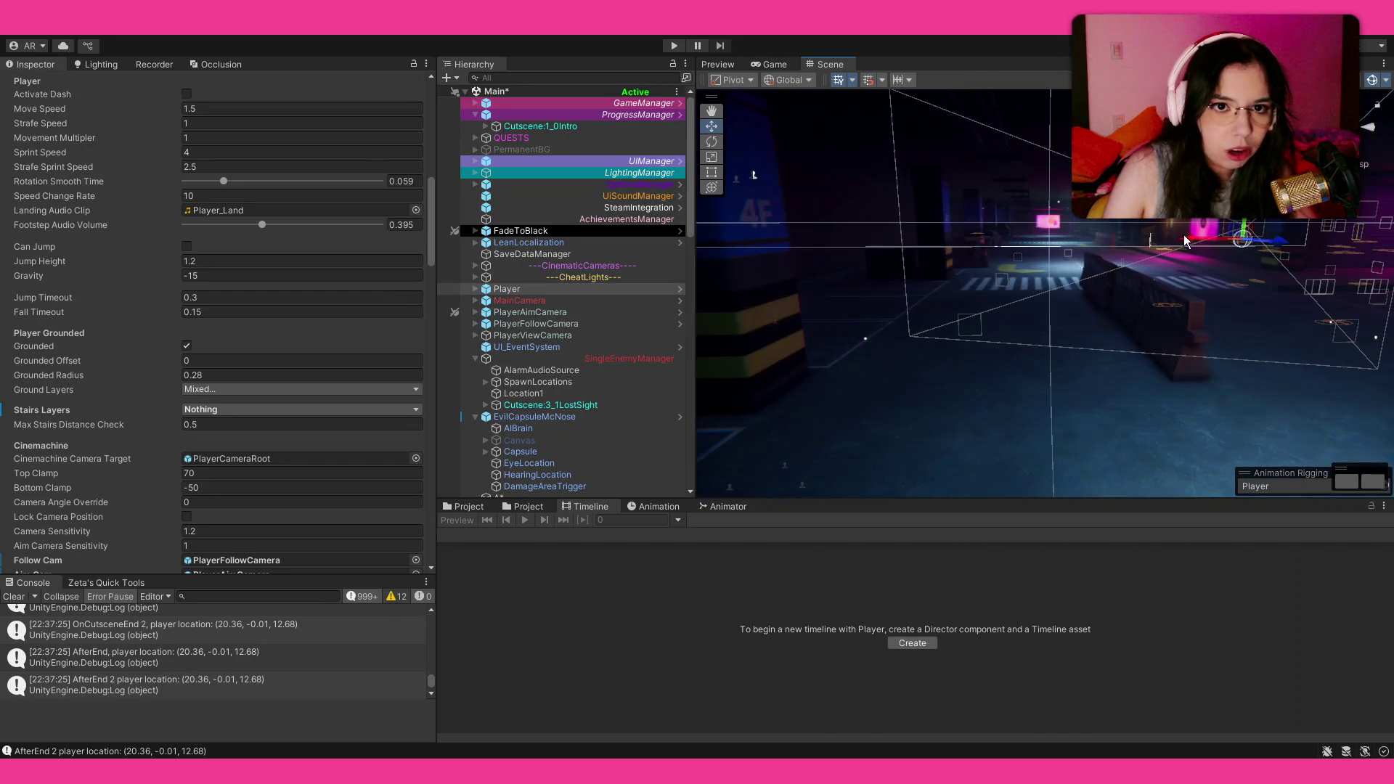
{"action": "key", "text": "f"}
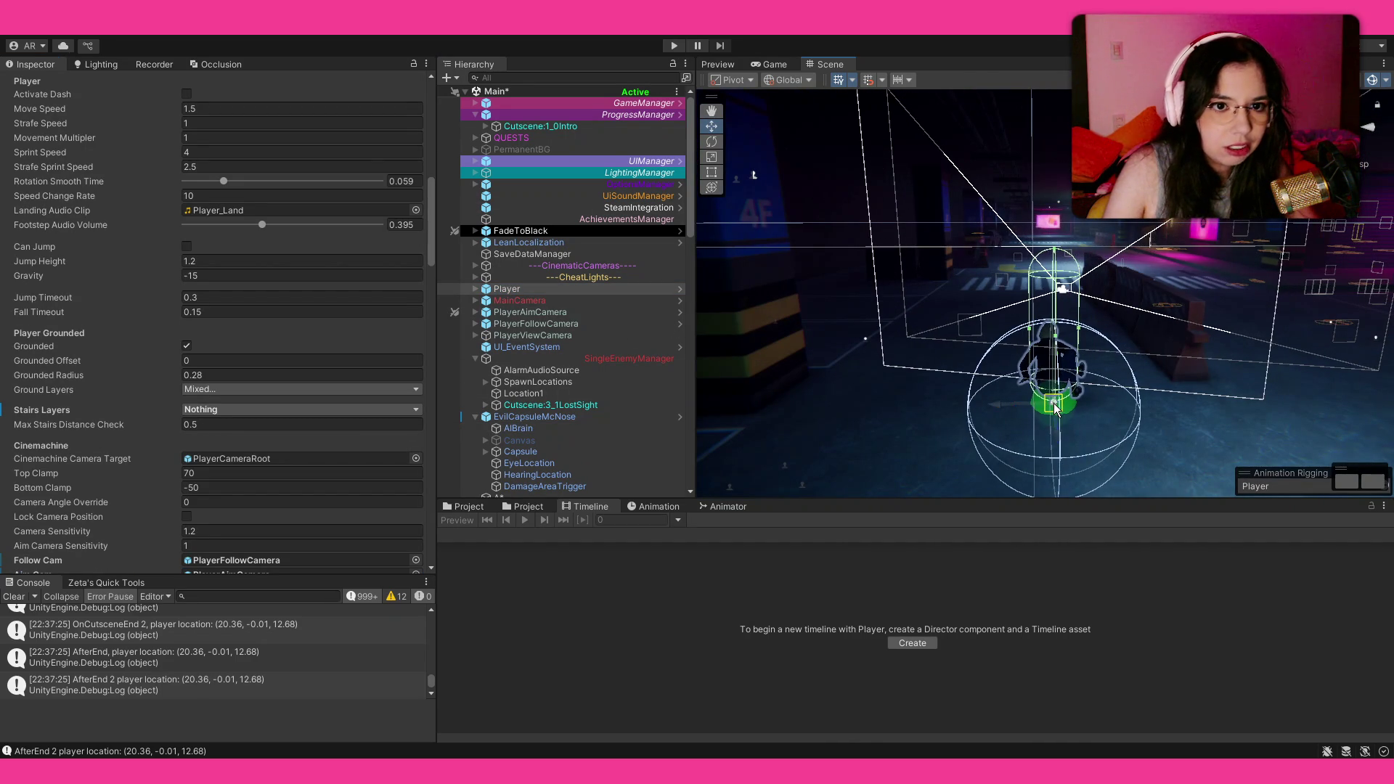
{"action": "scroll", "coordinate": [107, 243], "scroll_direction": "up", "scroll_amount": 10}
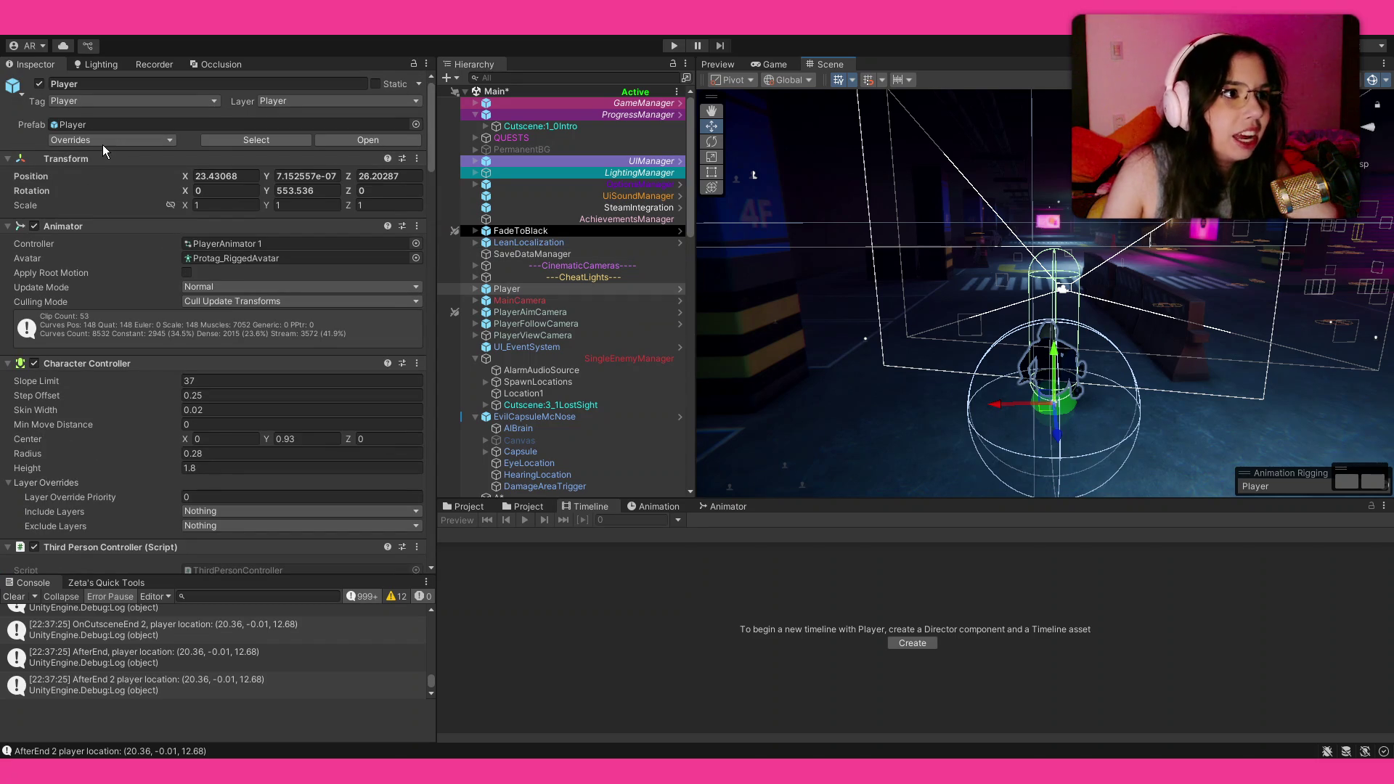
{"action": "mouse_move", "coordinate": [1105, 492]}
{"action": "left_mouse_down"}
{"action": "mouse_move", "coordinate": [778, 354]}
{"action": "mouse_move", "coordinate": [434, 304]}
{"action": "mouse_move", "coordinate": [241, 333]}
{"action": "mouse_move", "coordinate": [119, 325]}
{"action": "mouse_move", "coordinate": [617, 338]}
{"action": "mouse_move", "coordinate": [685, 376]}
{"action": "mouse_move", "coordinate": [678, 384]}
{"action": "mouse_move", "coordinate": [703, 385]}
{"action": "mouse_move", "coordinate": [186, 369]}
{"action": "left_mouse_up"}
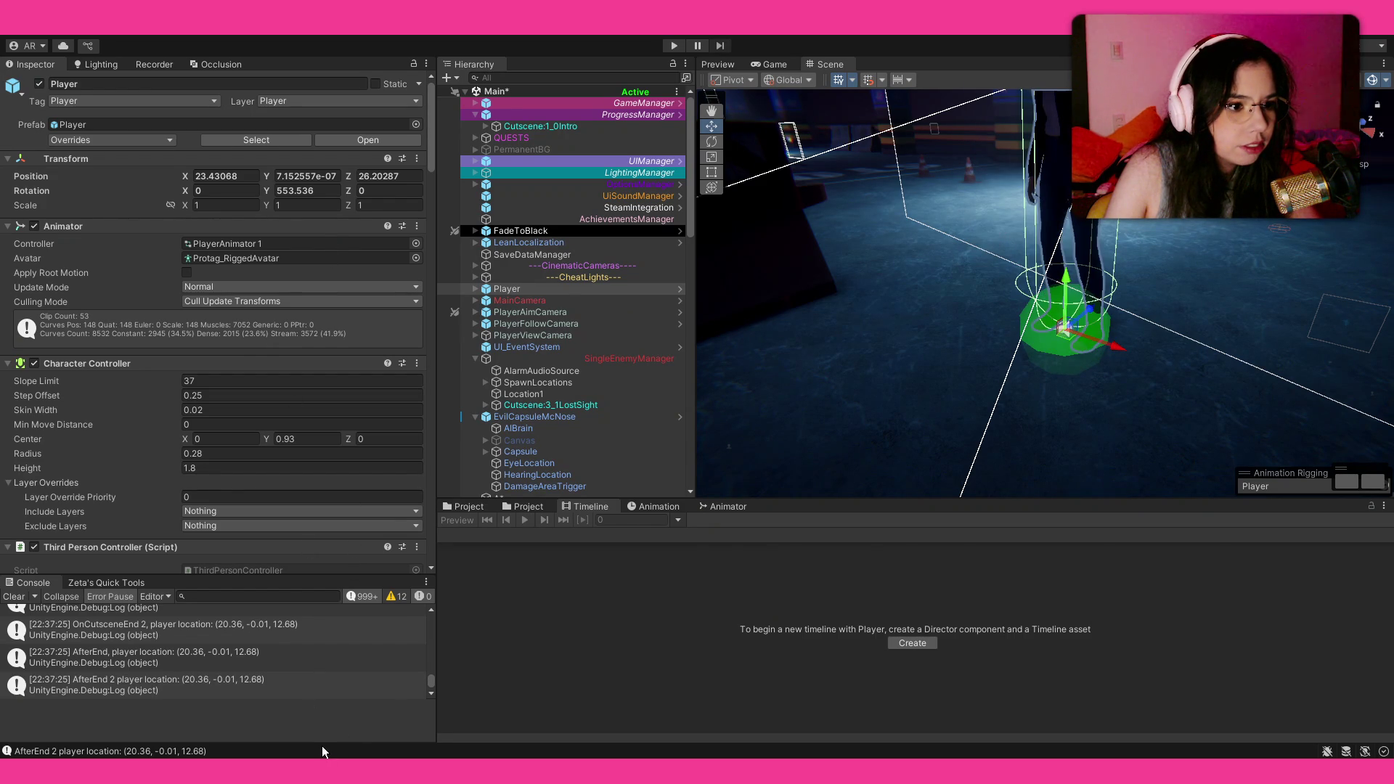
{"action": "key", "text": "f"}
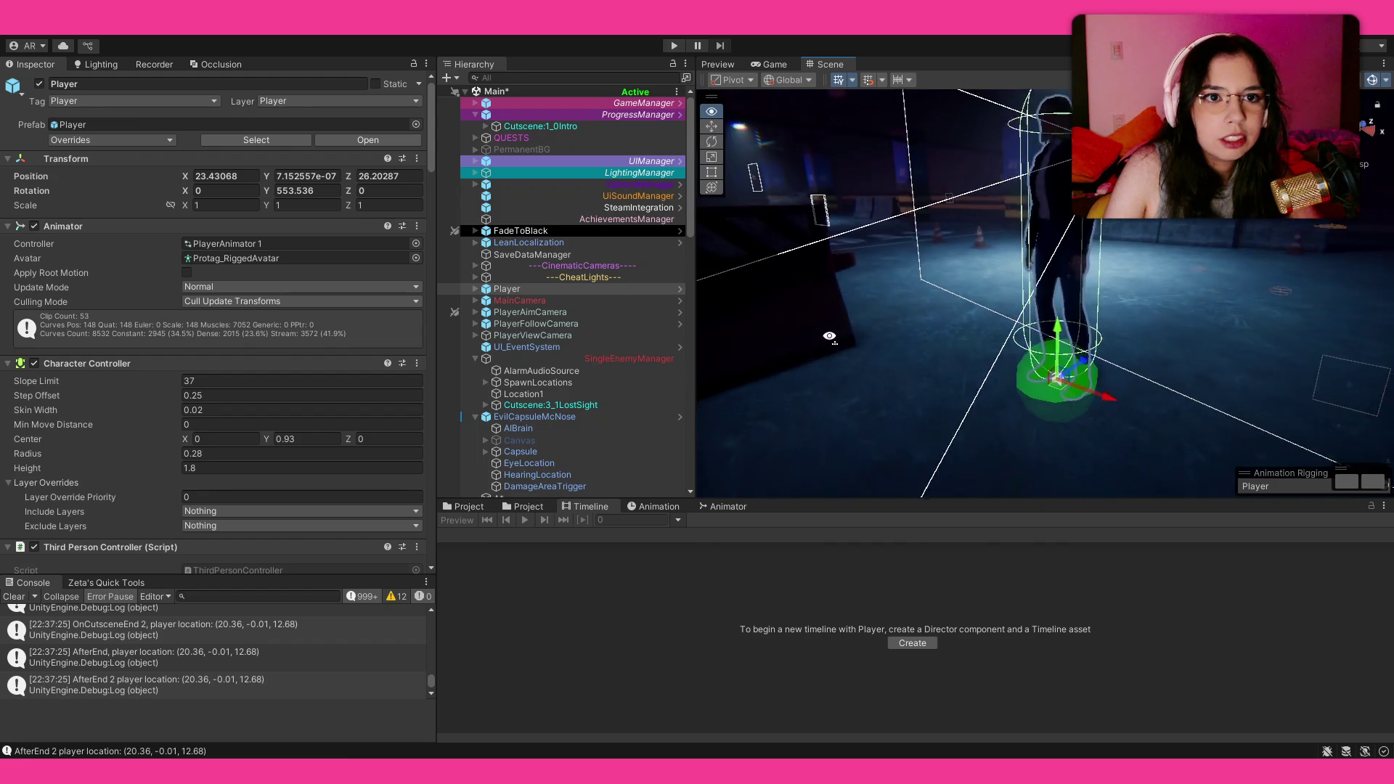
{"action": "left_click", "coordinate": [529, 114]}
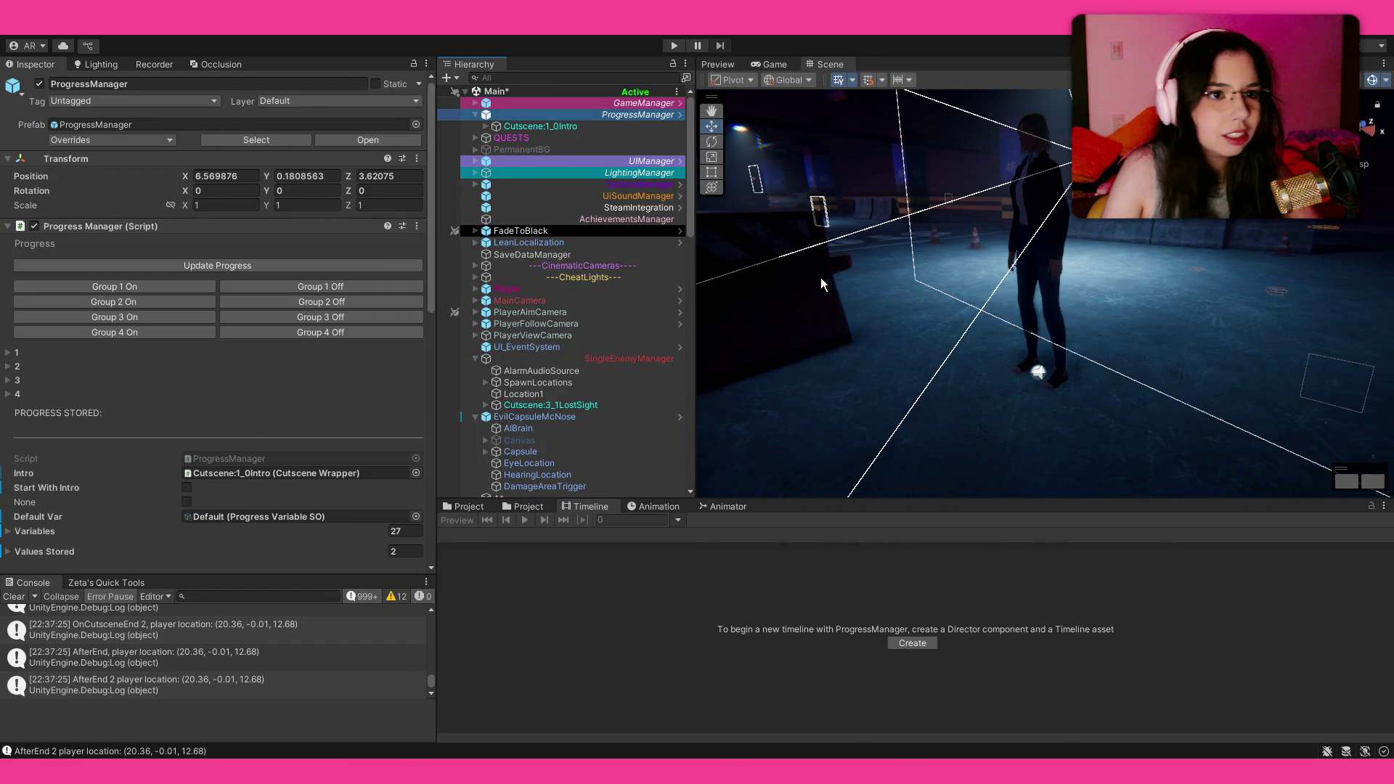
Step: Enter Play mode to playtest the level
{"action": "left_click", "coordinate": [675, 46]}
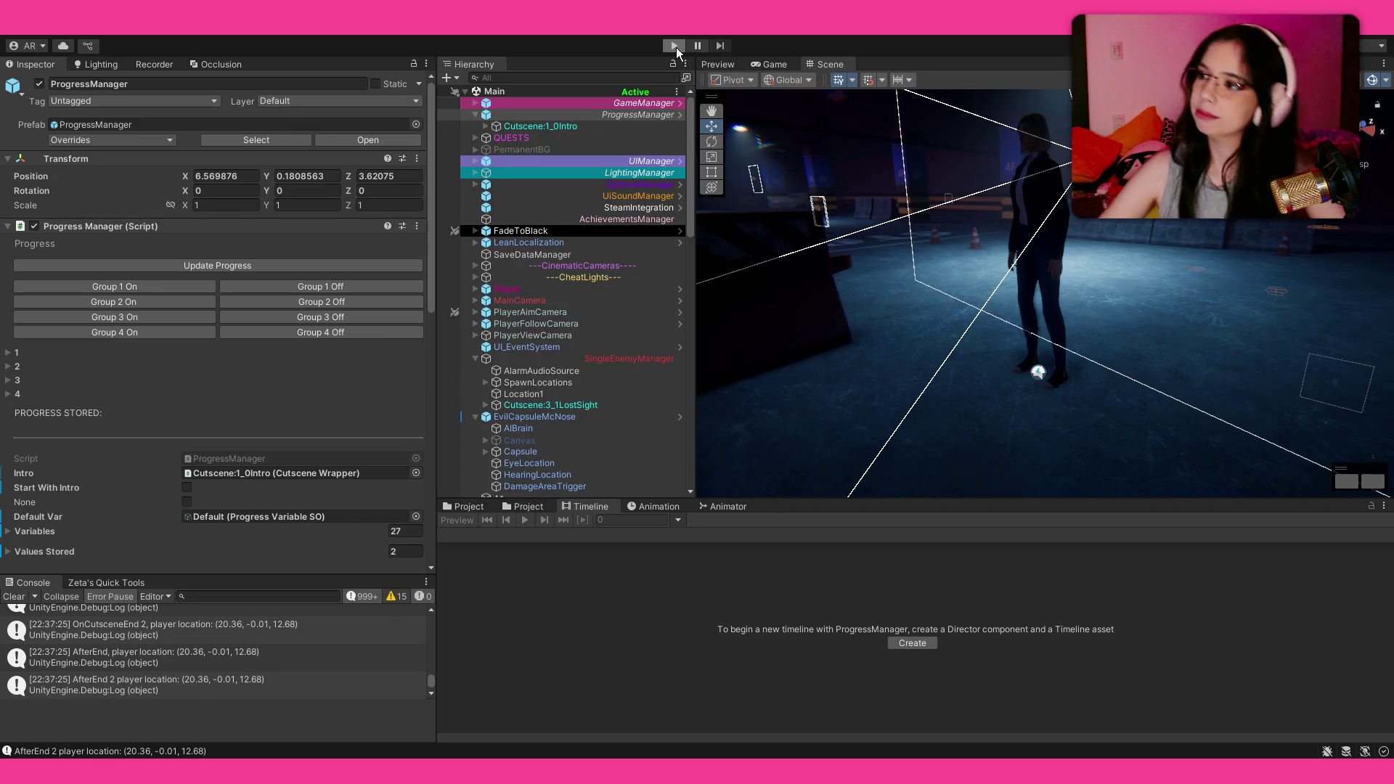
{"action": "left_click", "coordinate": [674, 46]}
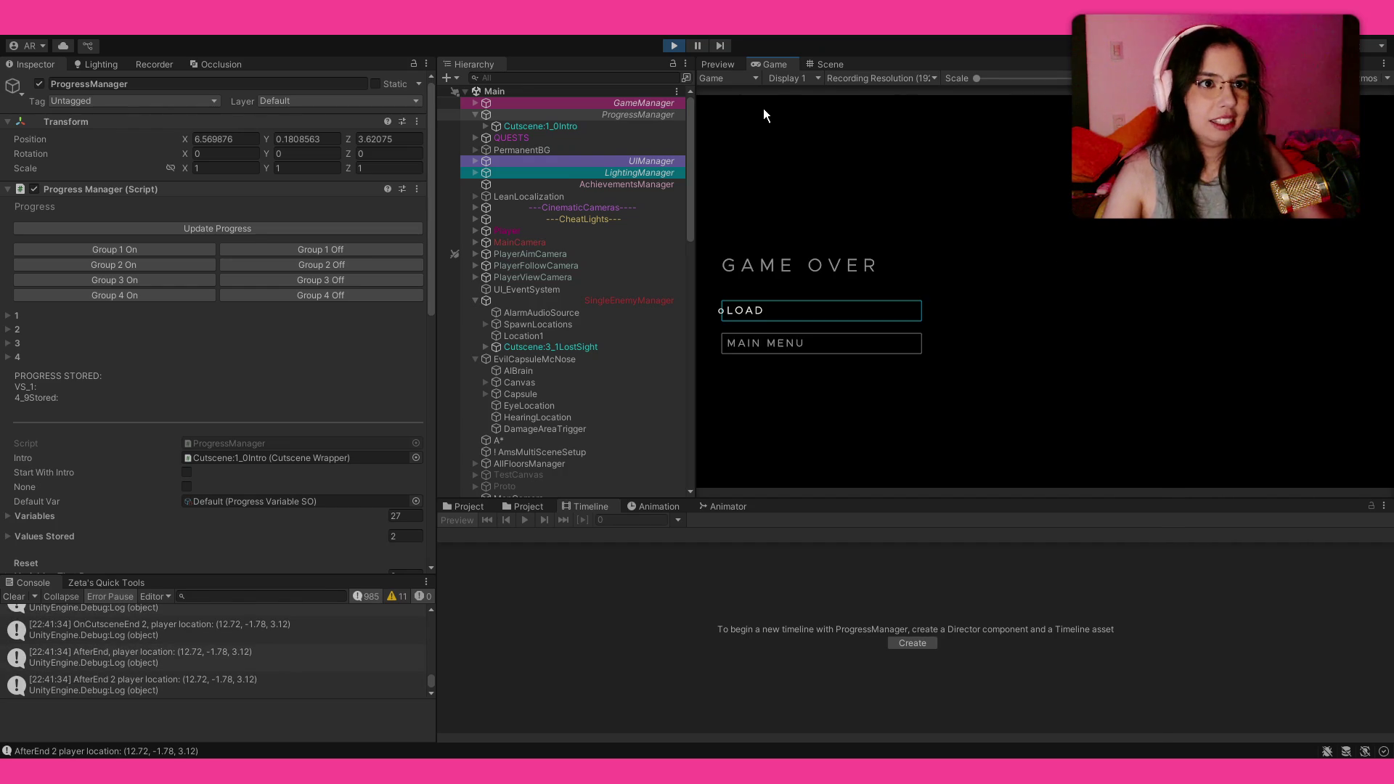
Step: Stop the playtest after Game Over and turn the view toward the pink-lit walls
{"action": "left_click", "coordinate": [673, 45]}
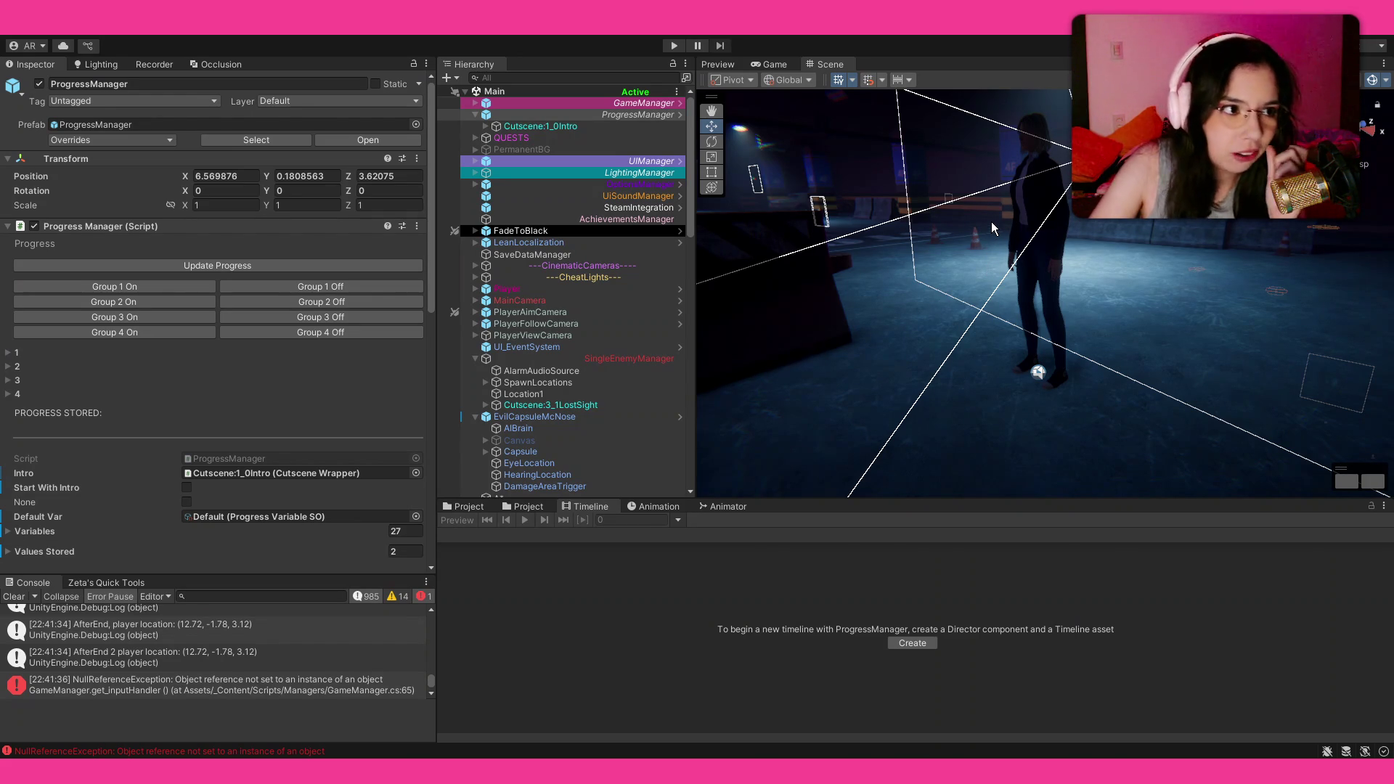
{"action": "mouse_move", "coordinate": [984, 217]}
{"action": "left_mouse_down"}
{"action": "mouse_move", "coordinate": [804, 231]}
{"action": "mouse_move", "coordinate": [776, 305]}
{"action": "mouse_move", "coordinate": [1276, 337]}
{"action": "mouse_move", "coordinate": [1277, 349]}
{"action": "mouse_move", "coordinate": [1046, 302]}
{"action": "mouse_move", "coordinate": [1039, 354]}
{"action": "mouse_move", "coordinate": [1022, 190]}
{"action": "left_mouse_up"}
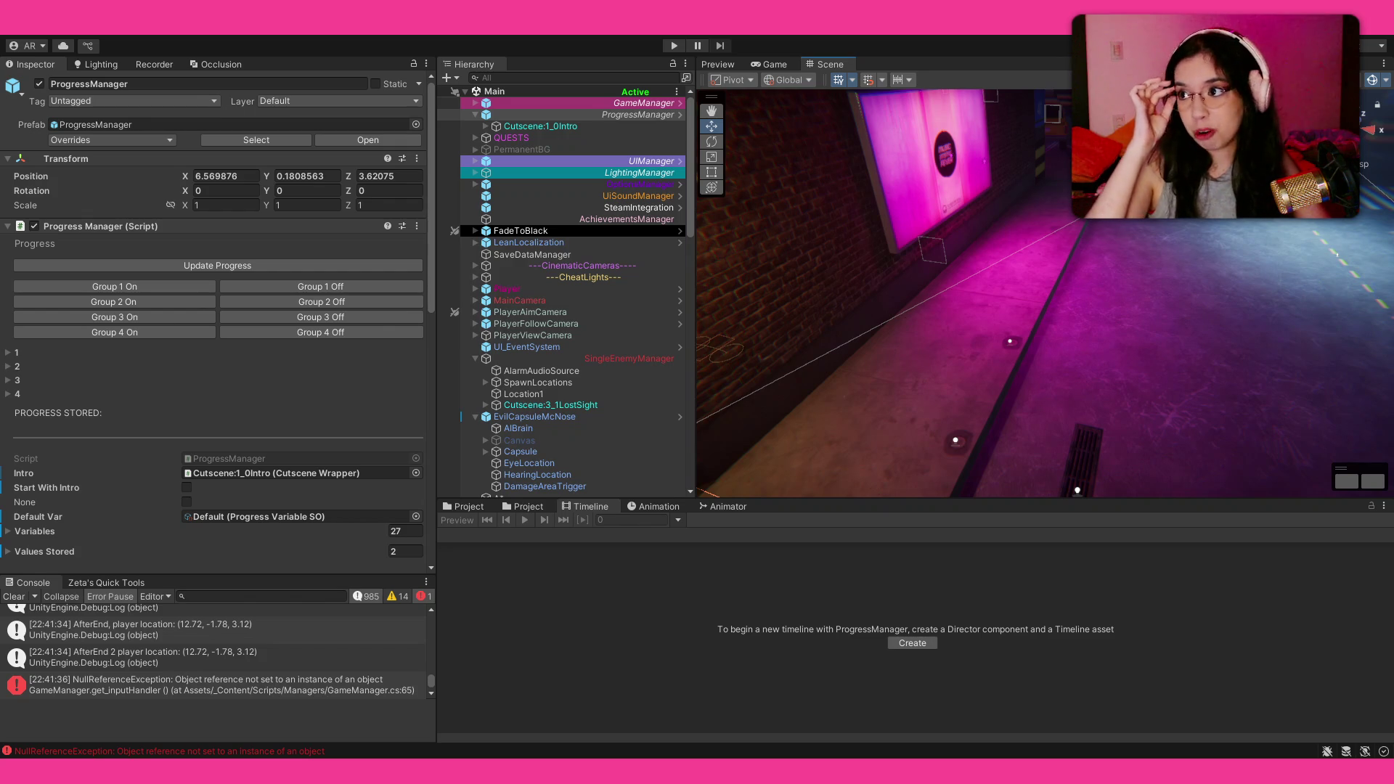
{"action": "mouse_move", "coordinate": [907, 290]}
{"action": "left_mouse_down"}
{"action": "mouse_move", "coordinate": [867, 89]}
{"action": "mouse_move", "coordinate": [405, 105]}
{"action": "mouse_move", "coordinate": [327, 134]}
{"action": "mouse_move", "coordinate": [215, 147]}
{"action": "mouse_move", "coordinate": [763, 152]}
{"action": "mouse_move", "coordinate": [624, 144]}
{"action": "left_mouse_up"}
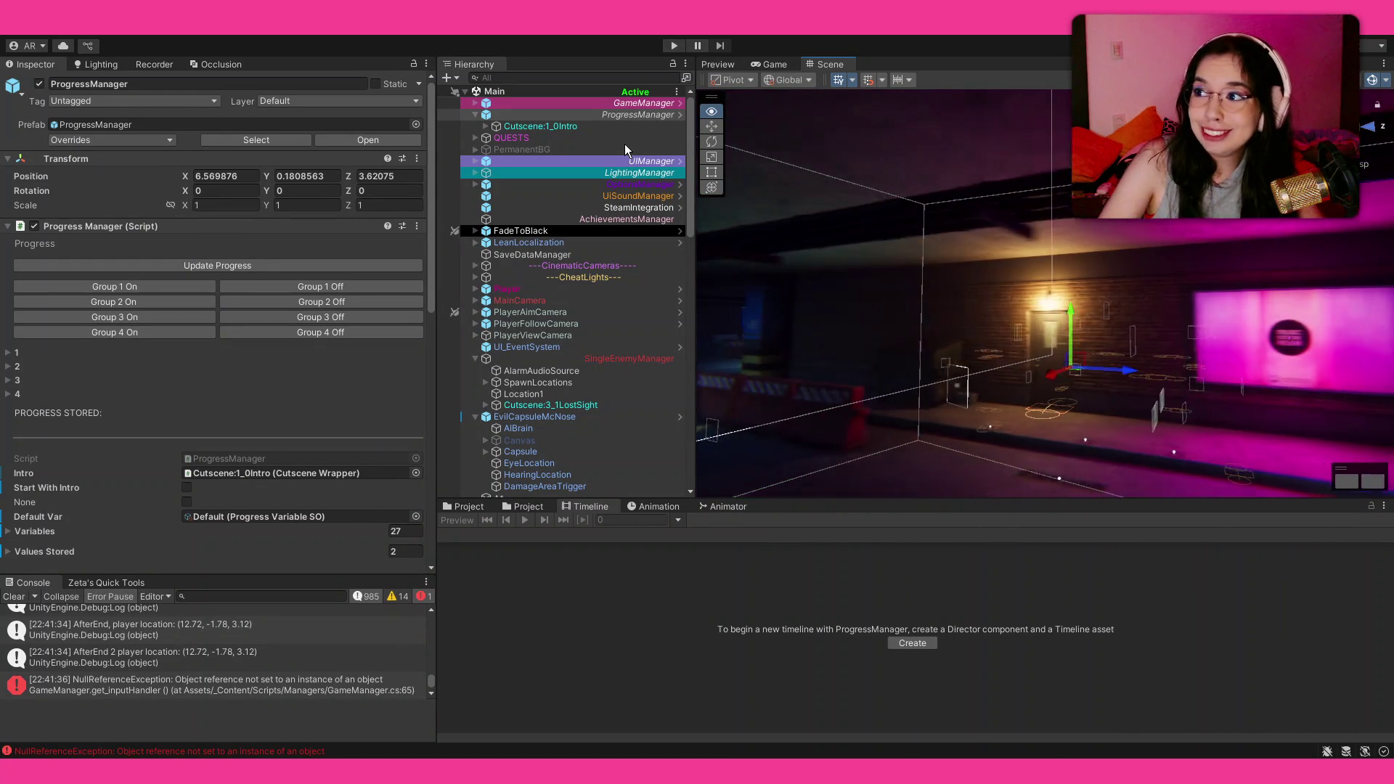
{"action": "mouse_move", "coordinate": [835, 218]}
{"action": "left_mouse_down"}
{"action": "mouse_move", "coordinate": [1010, 214]}
{"action": "mouse_move", "coordinate": [690, 225]}
{"action": "mouse_move", "coordinate": [1037, 242]}
{"action": "mouse_move", "coordinate": [742, 221]}
{"action": "mouse_move", "coordinate": [1009, 286]}
{"action": "mouse_move", "coordinate": [930, 289]}
{"action": "mouse_move", "coordinate": [1085, 283]}
{"action": "mouse_move", "coordinate": [1070, 279]}
{"action": "left_mouse_up"}
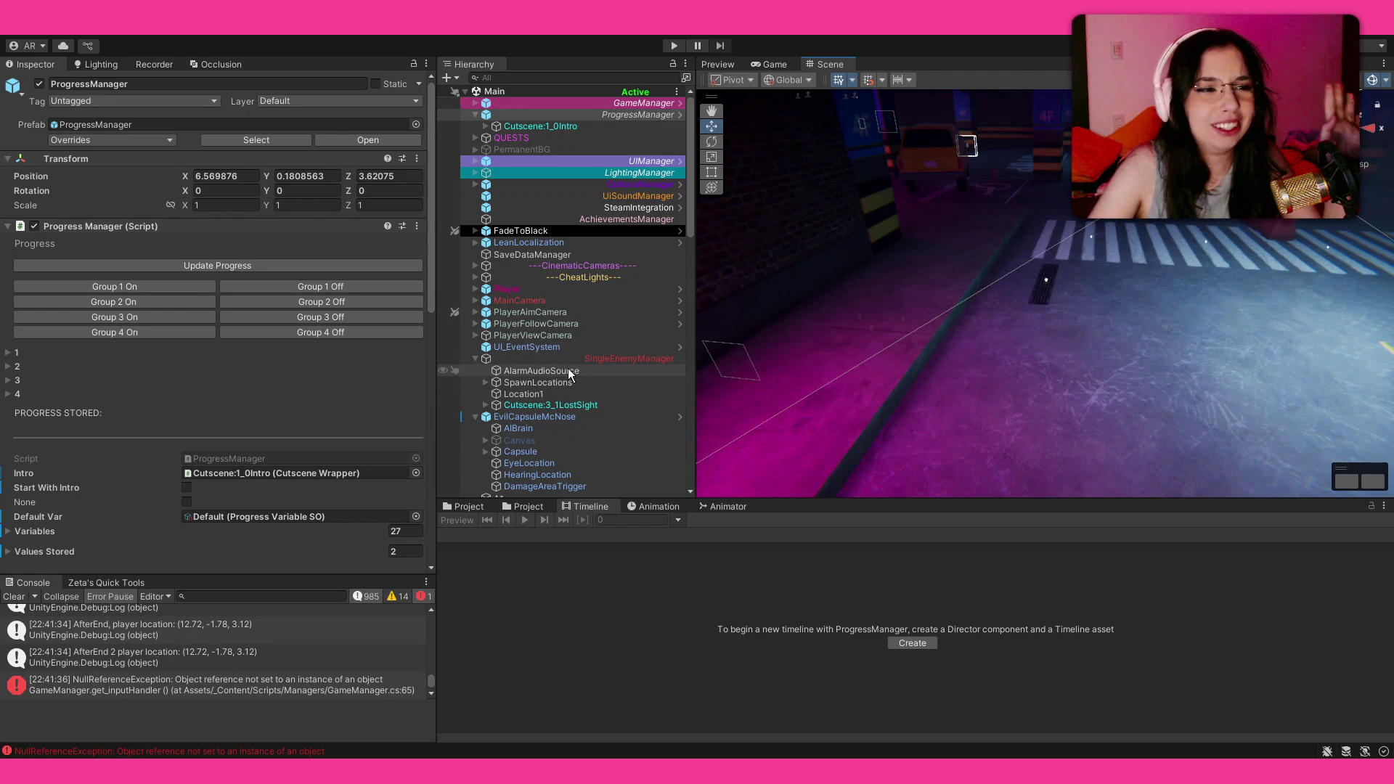
Step: Select Dumpster1 and push it along the Z axis to -14.04
{"action": "mouse_move", "coordinate": [835, 290]}
{"action": "left_mouse_down"}
{"action": "mouse_move", "coordinate": [903, 274]}
{"action": "mouse_move", "coordinate": [802, 200]}
{"action": "left_mouse_up"}
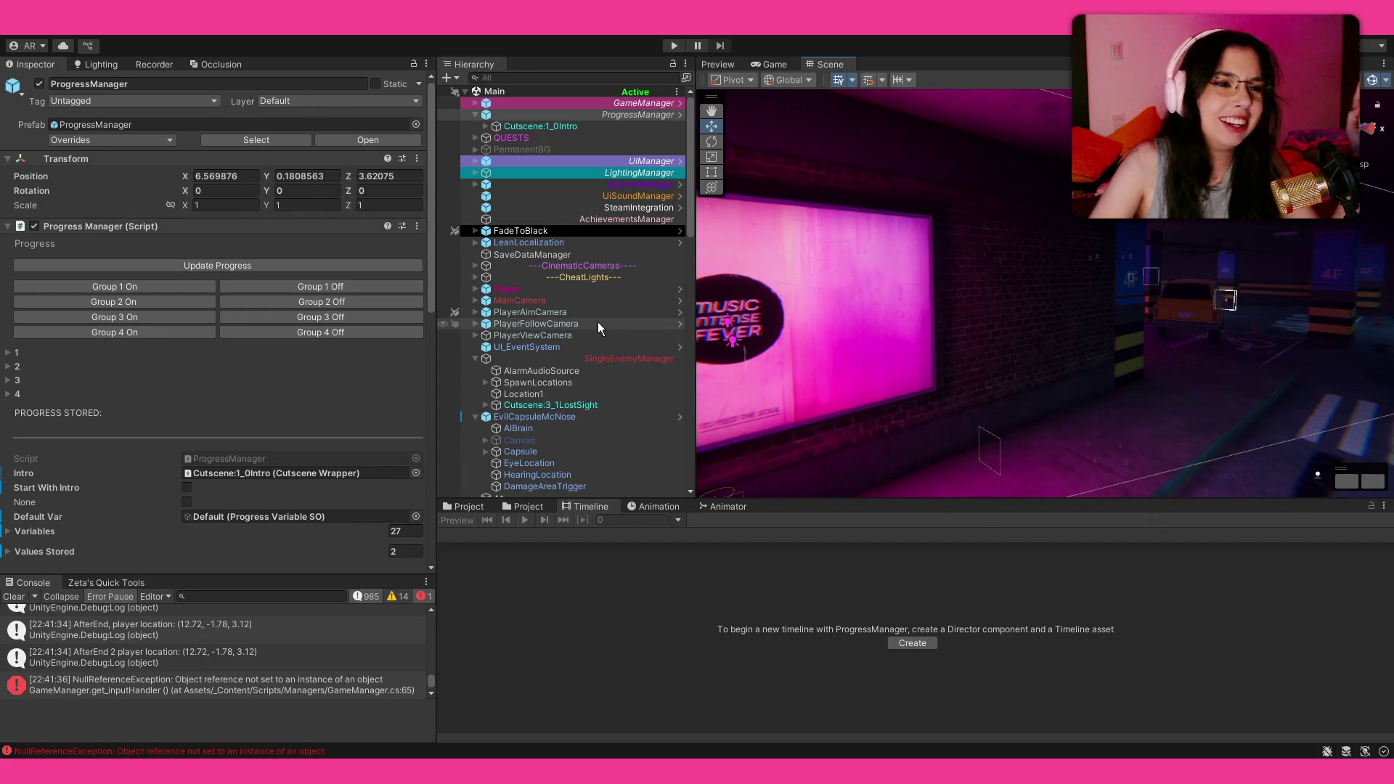
{"action": "mouse_move", "coordinate": [1069, 280]}
{"action": "left_mouse_down"}
{"action": "mouse_move", "coordinate": [804, 358]}
{"action": "mouse_move", "coordinate": [1023, 358]}
{"action": "mouse_move", "coordinate": [1202, 320]}
{"action": "left_mouse_up"}
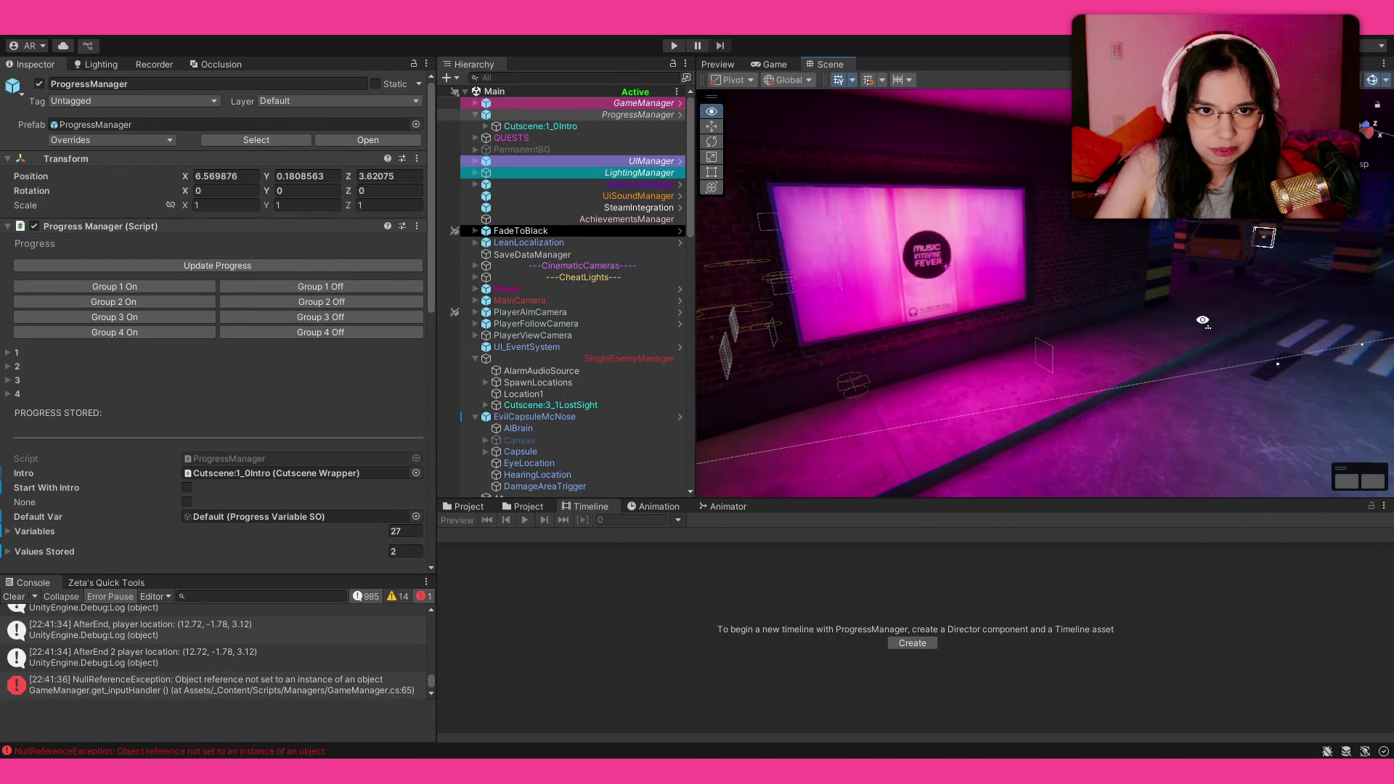
{"action": "left_click_drag", "start_coordinate": [1202, 320], "coordinate": [1028, 325]}
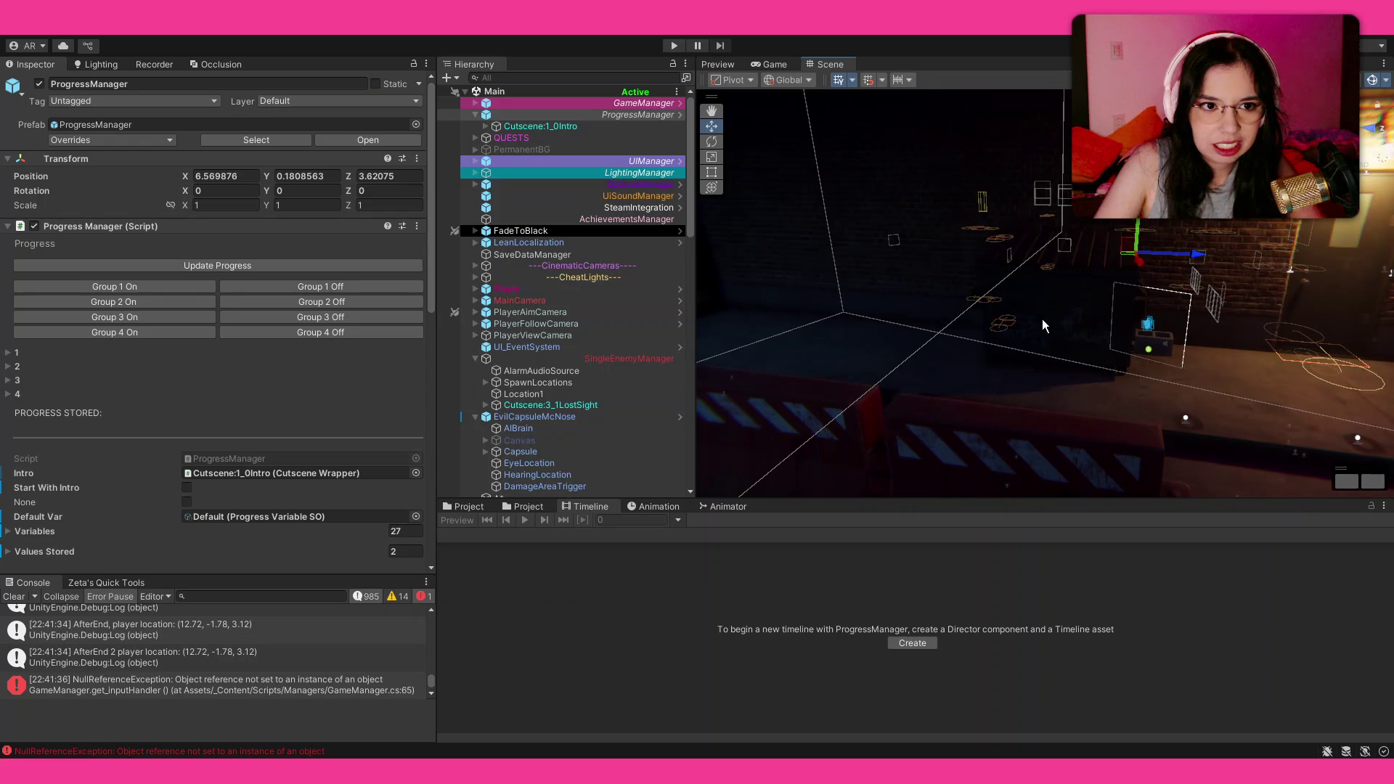
{"action": "left_click", "coordinate": [1017, 327]}
{"action": "key", "text": "f"}
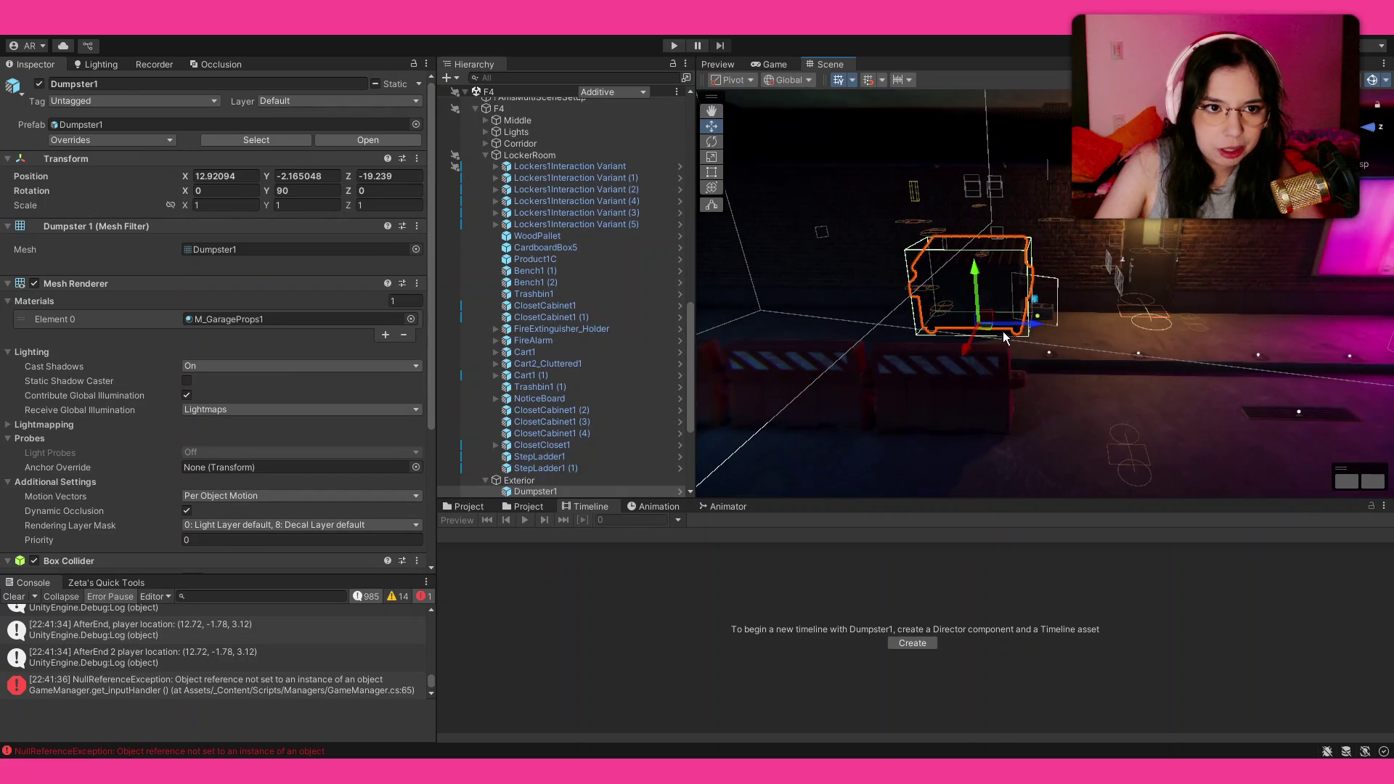
{"action": "left_click_drag", "start_coordinate": [1027, 331], "coordinate": [1286, 334]}
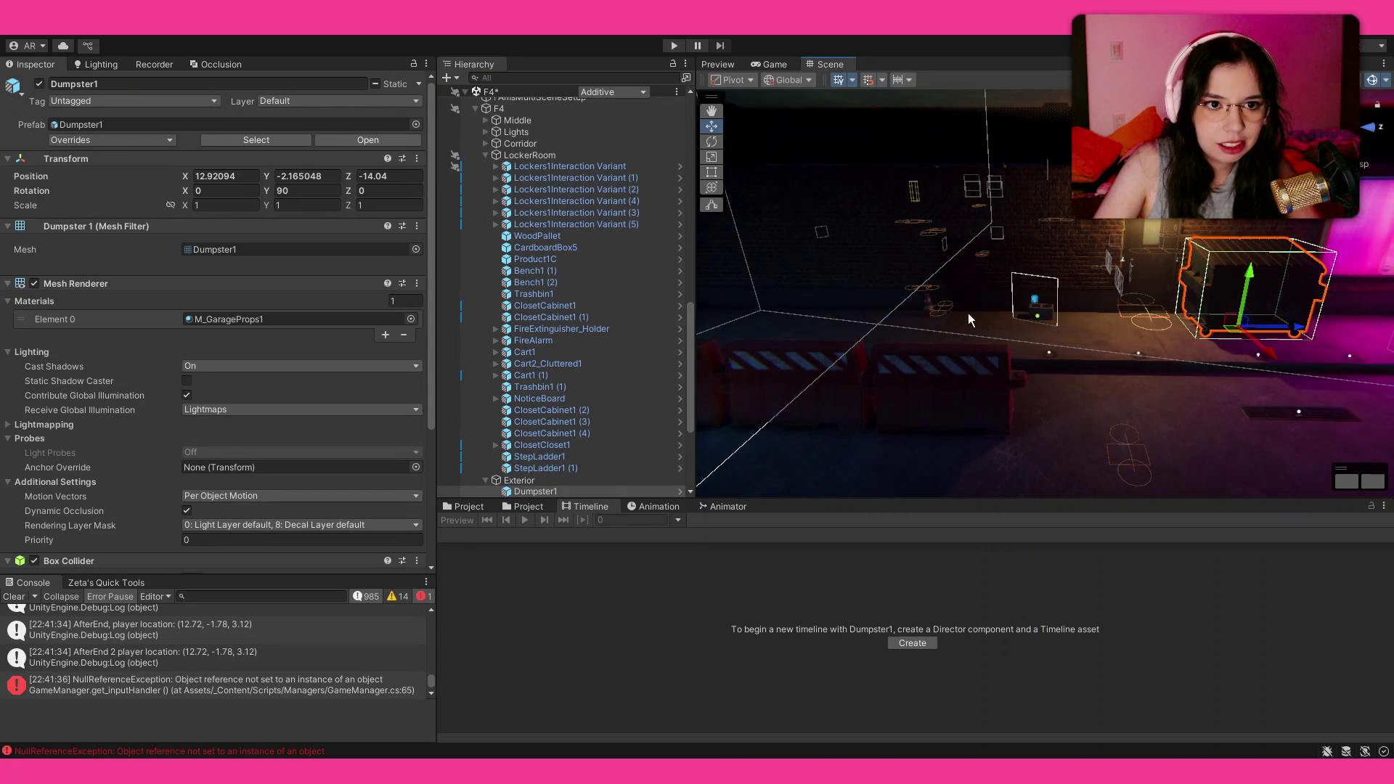
{"action": "key", "text": "f"}
{"action": "left_click_drag", "start_coordinate": [927, 329], "coordinate": [1065, 327]}
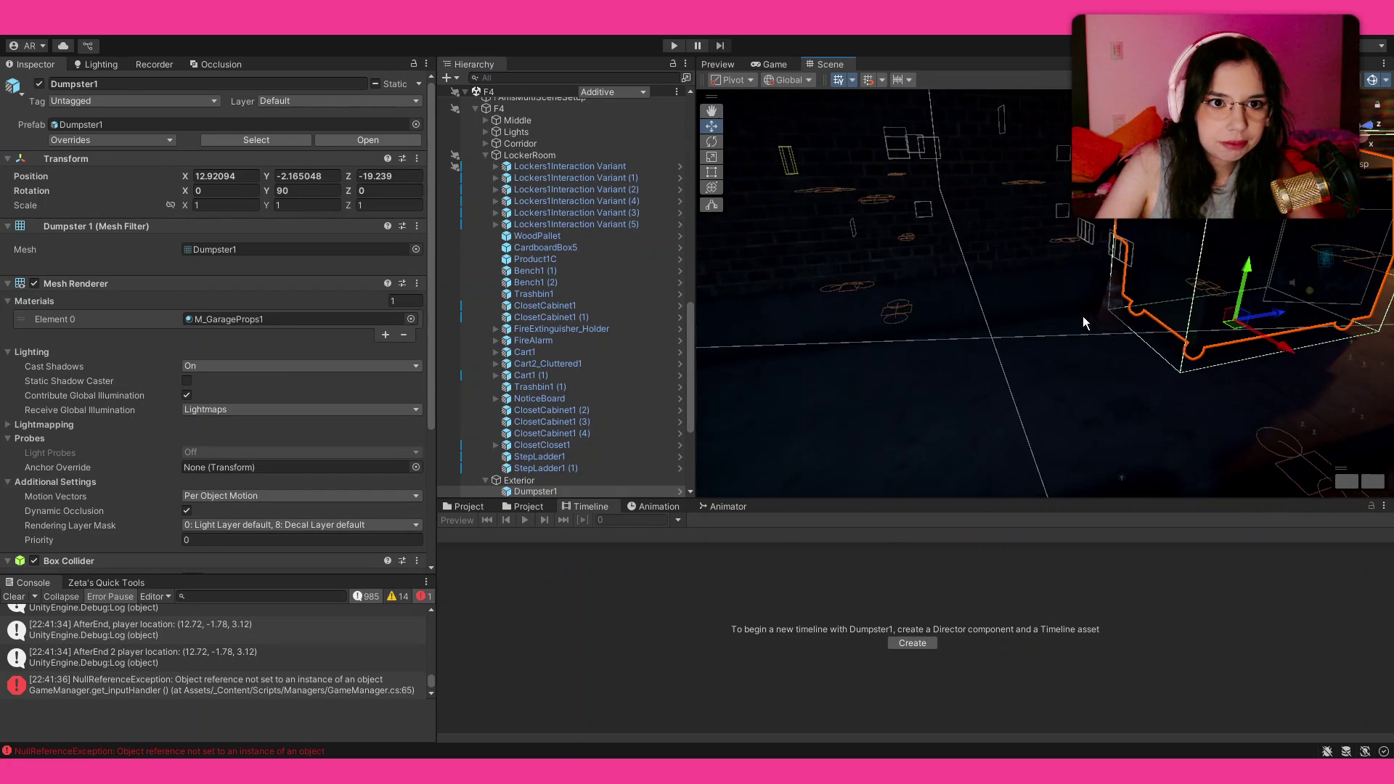
Step: Select the Cone together with Dumpster1 and slide both along Z toward the pink billboard
{"action": "left_click", "coordinate": [1109, 320], "text": "ctrl"}
{"action": "left_click_drag", "start_coordinate": [973, 342], "coordinate": [1054, 345]}
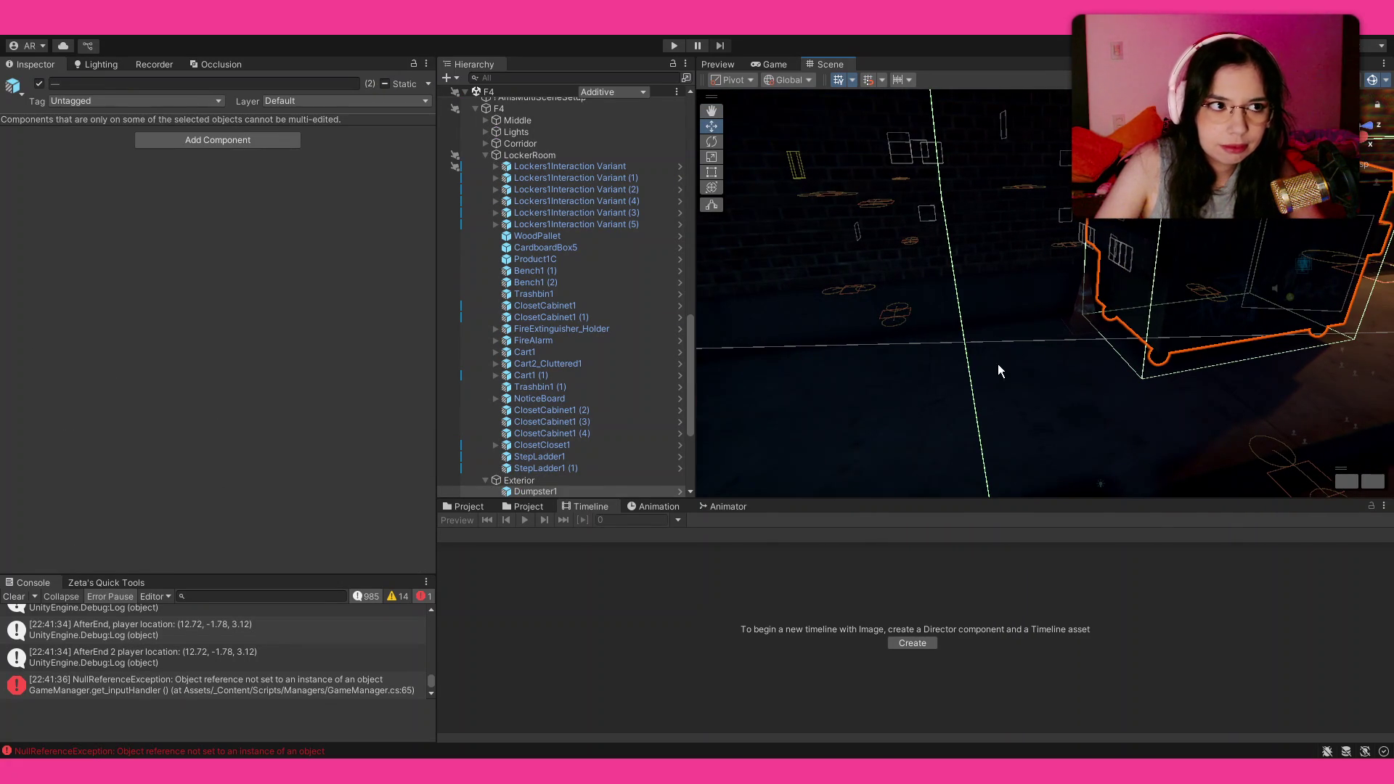
{"action": "left_click", "coordinate": [847, 421]}
{"action": "left_click_drag", "start_coordinate": [847, 421], "coordinate": [1108, 332]}
{"action": "left_click", "coordinate": [1162, 312]}
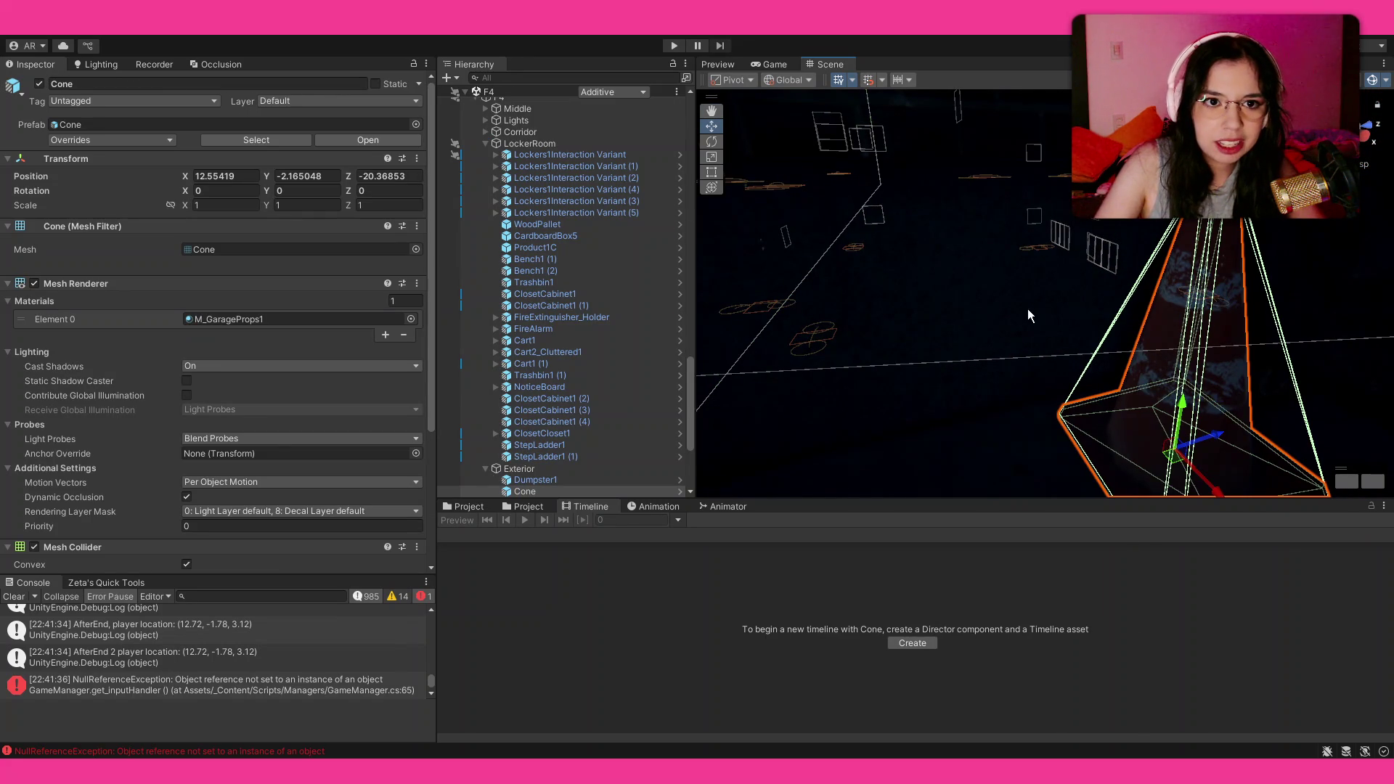
{"action": "scroll", "coordinate": [974, 315], "scroll_direction": "down", "scroll_amount": 3}
{"action": "left_click", "coordinate": [1016, 312], "text": "ctrl"}
{"action": "mouse_move", "coordinate": [1016, 312]}
{"action": "left_mouse_down"}
{"action": "mouse_move", "coordinate": [904, 292]}
{"action": "mouse_move", "coordinate": [890, 329]}
{"action": "left_mouse_up"}
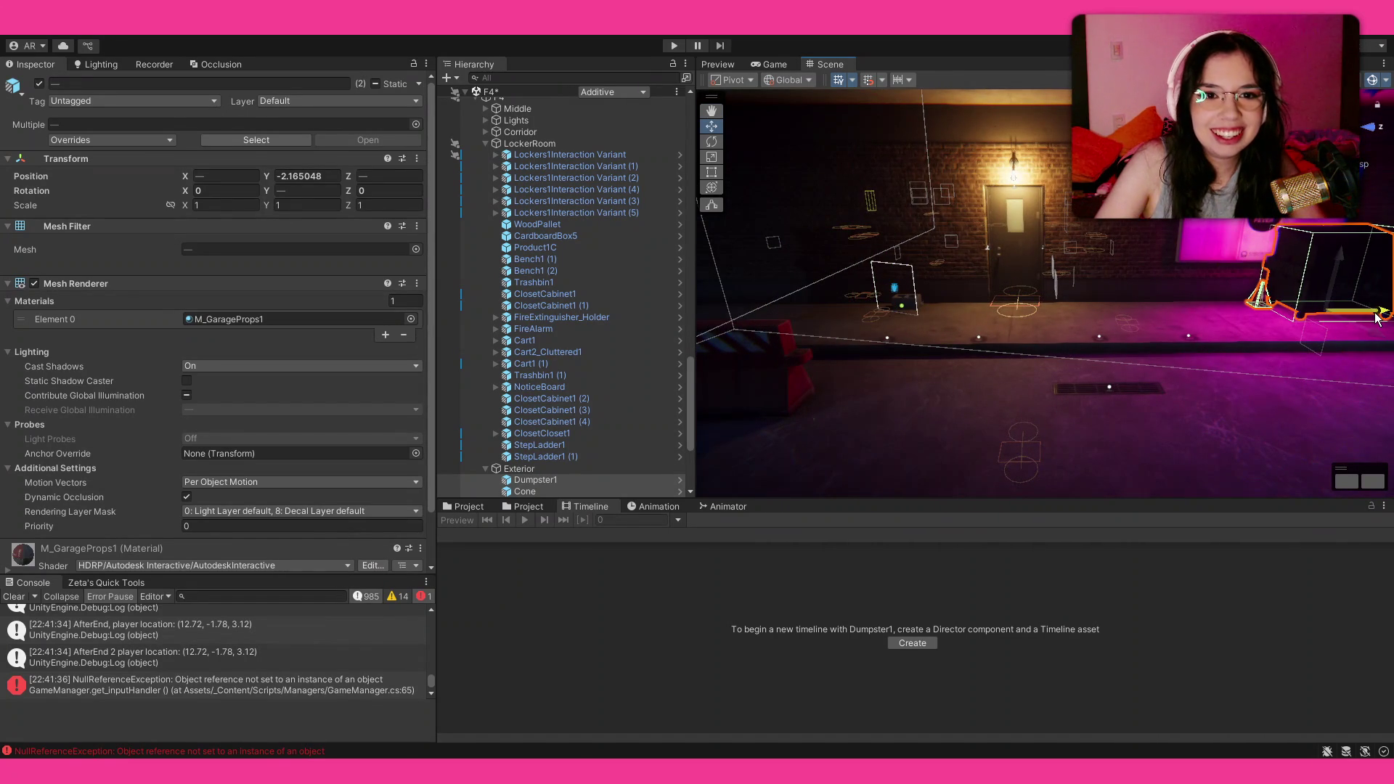
{"action": "mouse_move", "coordinate": [1368, 319]}
{"action": "left_mouse_down"}
{"action": "mouse_move", "coordinate": [1083, 330]}
{"action": "mouse_move", "coordinate": [756, 310]}
{"action": "left_mouse_up"}
{"action": "key", "text": "f"}
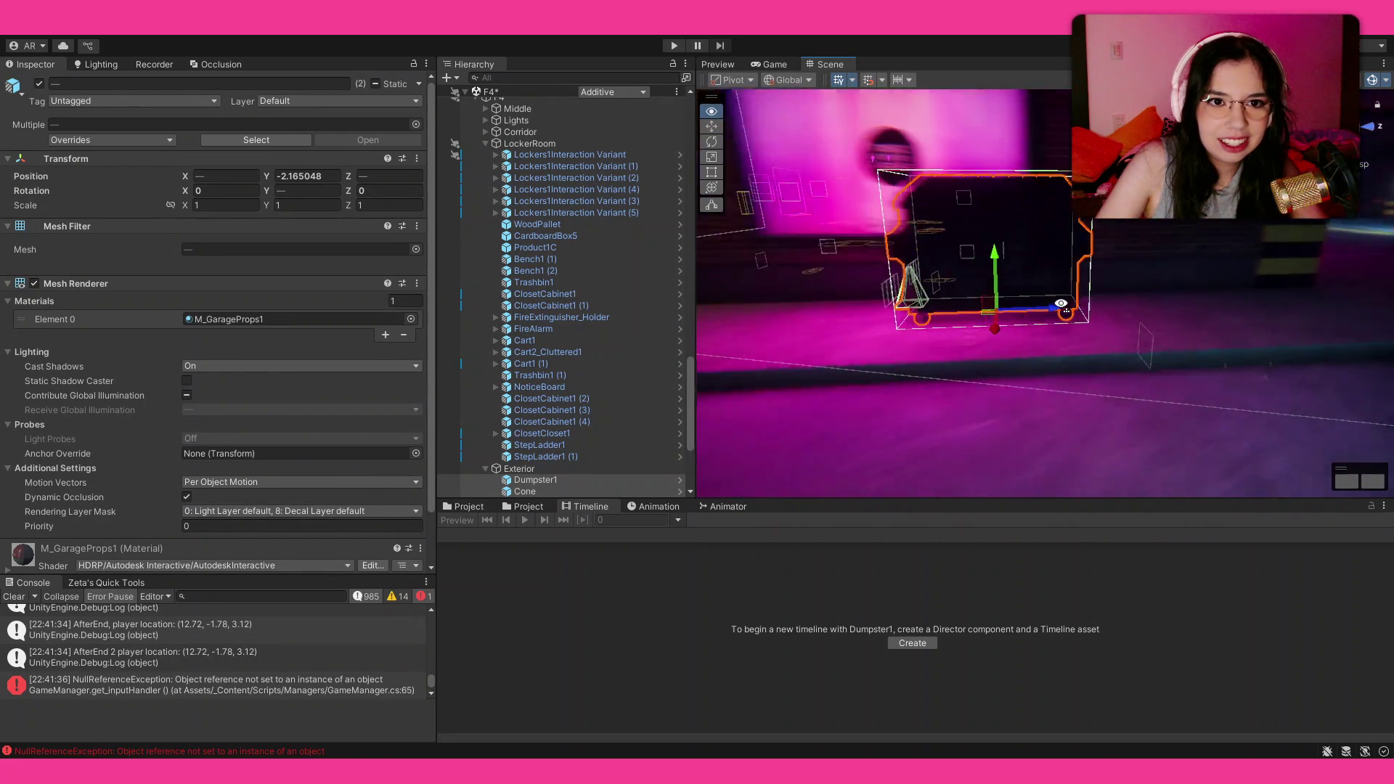
{"action": "left_click_drag", "start_coordinate": [984, 334], "coordinate": [1141, 349]}
{"action": "left_click", "coordinate": [1141, 349]}
Step: Frame the Floor4x4 tile and orbit around it to inspect its LOD Group, then reselect Dumpster1
{"action": "key", "text": "f"}
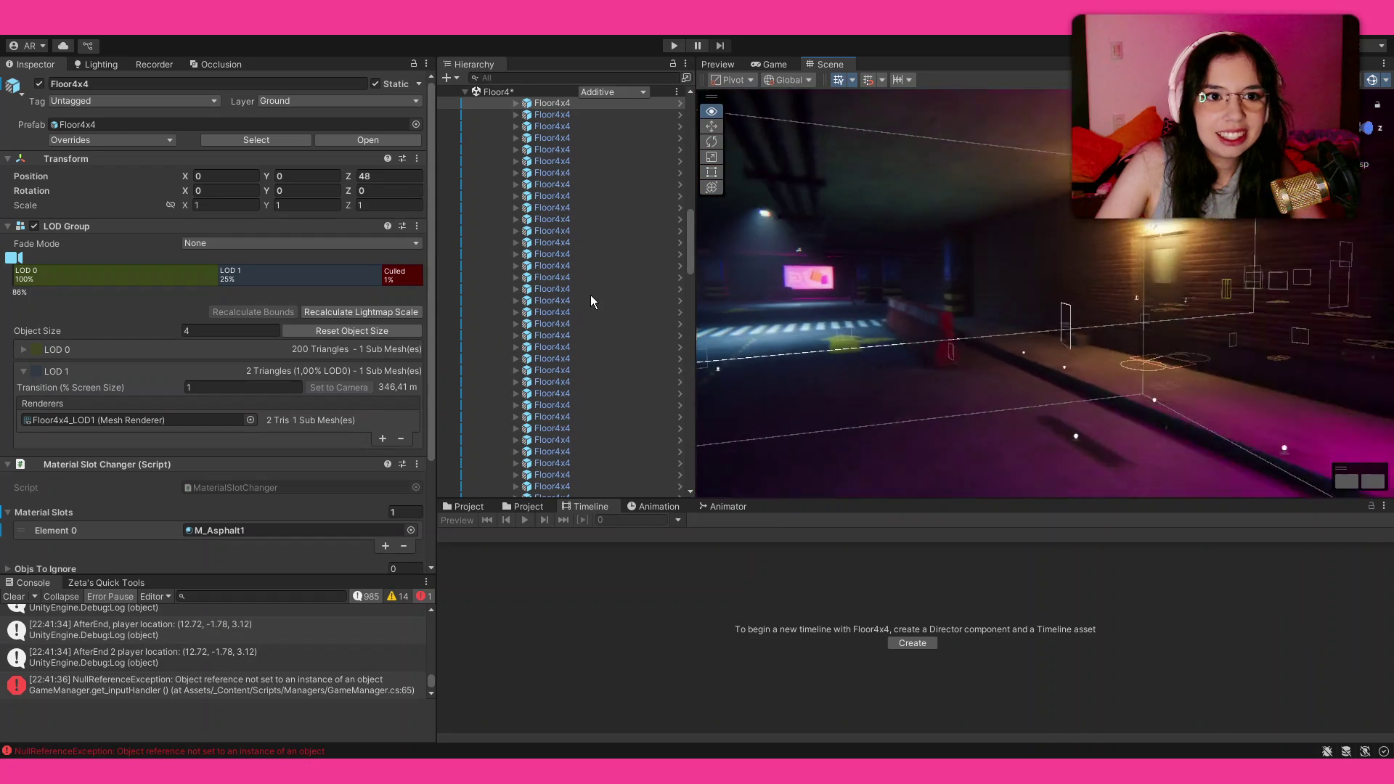
{"action": "mouse_move", "coordinate": [936, 297]}
{"action": "left_mouse_down"}
{"action": "mouse_move", "coordinate": [971, 290]}
{"action": "mouse_move", "coordinate": [747, 283]}
{"action": "mouse_move", "coordinate": [799, 289]}
{"action": "mouse_move", "coordinate": [728, 320]}
{"action": "mouse_move", "coordinate": [902, 371]}
{"action": "mouse_move", "coordinate": [942, 333]}
{"action": "mouse_move", "coordinate": [928, 230]}
{"action": "left_mouse_up"}
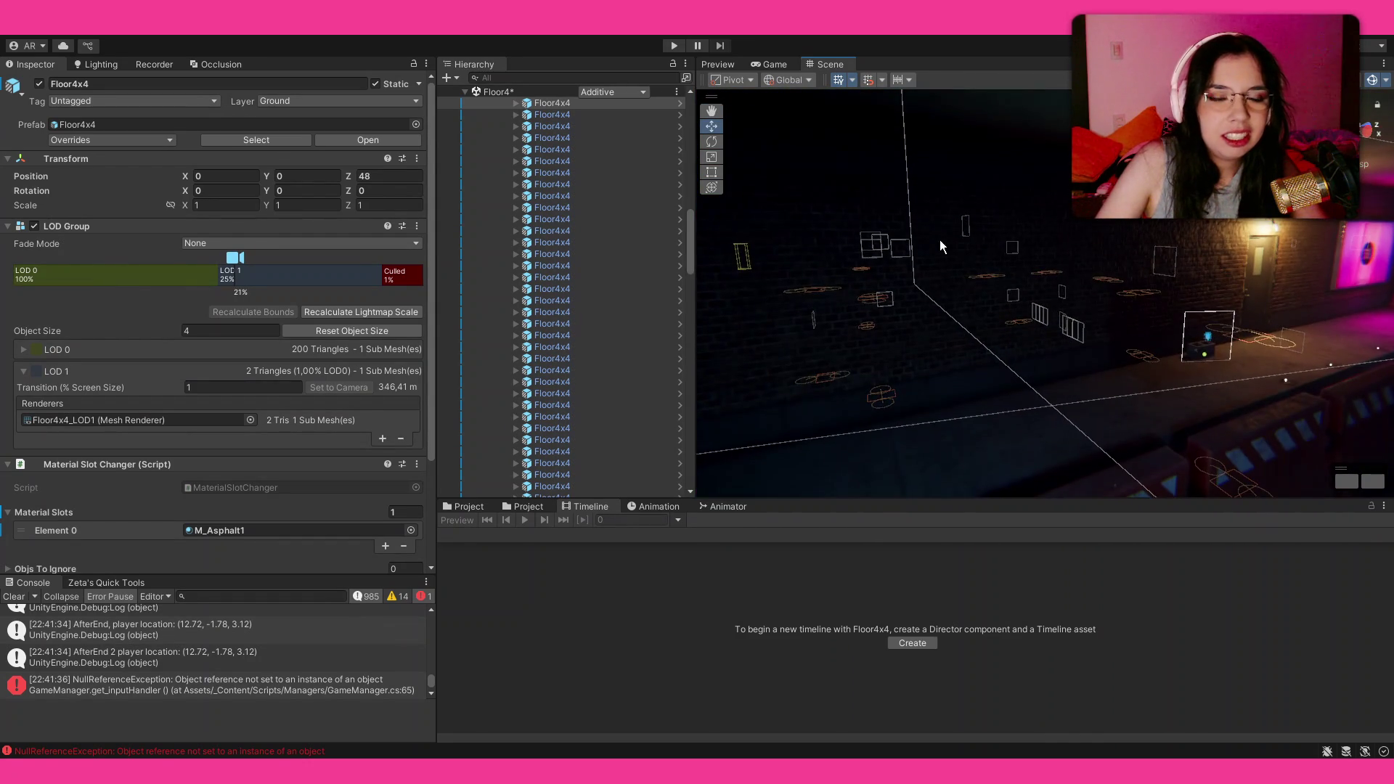
{"action": "left_click_drag", "start_coordinate": [893, 174], "coordinate": [923, 356]}
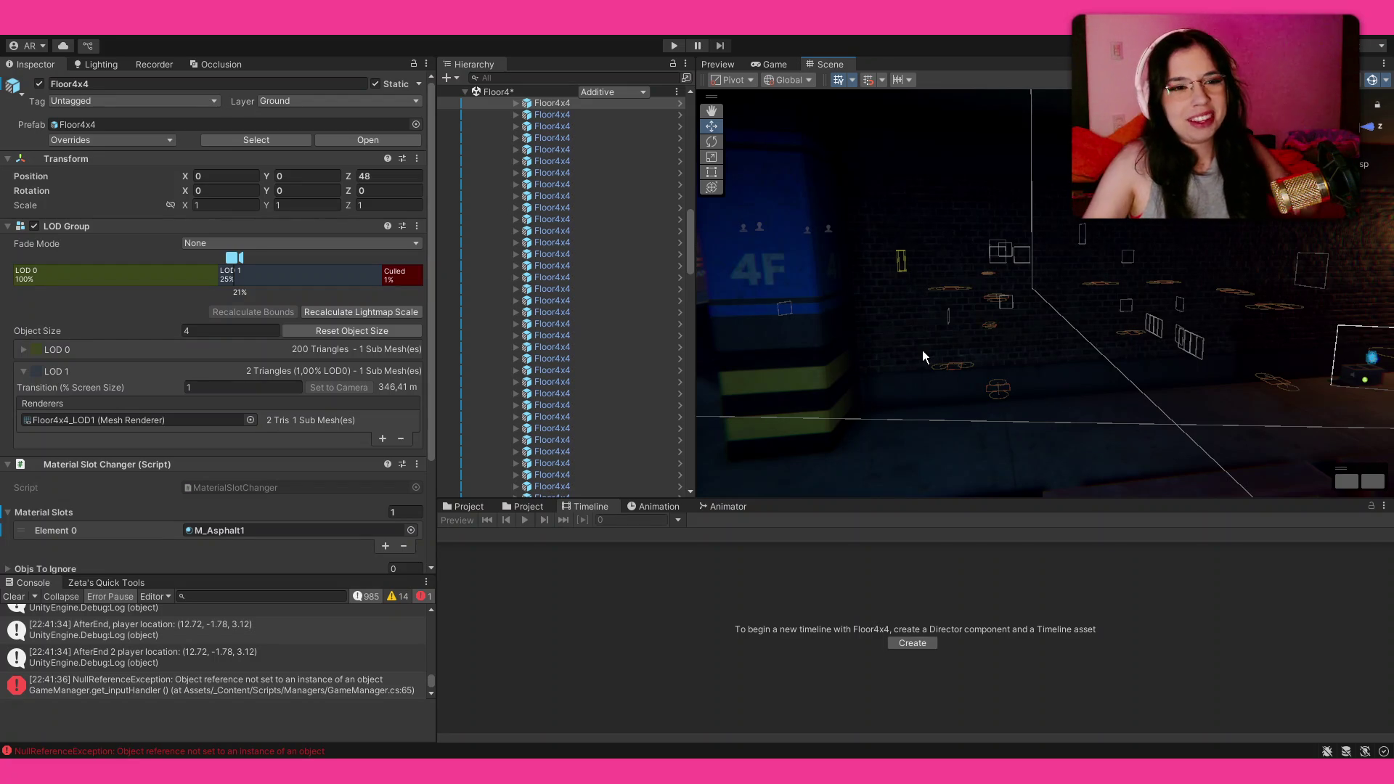
{"action": "mouse_move", "coordinate": [942, 280]}
{"action": "left_mouse_down"}
{"action": "mouse_move", "coordinate": [988, 270]}
{"action": "mouse_move", "coordinate": [1045, 291]}
{"action": "mouse_move", "coordinate": [1019, 305]}
{"action": "mouse_move", "coordinate": [1184, 300]}
{"action": "mouse_move", "coordinate": [1091, 294]}
{"action": "left_mouse_up"}
{"action": "scroll", "coordinate": [1091, 293], "scroll_direction": "up", "scroll_amount": 5}
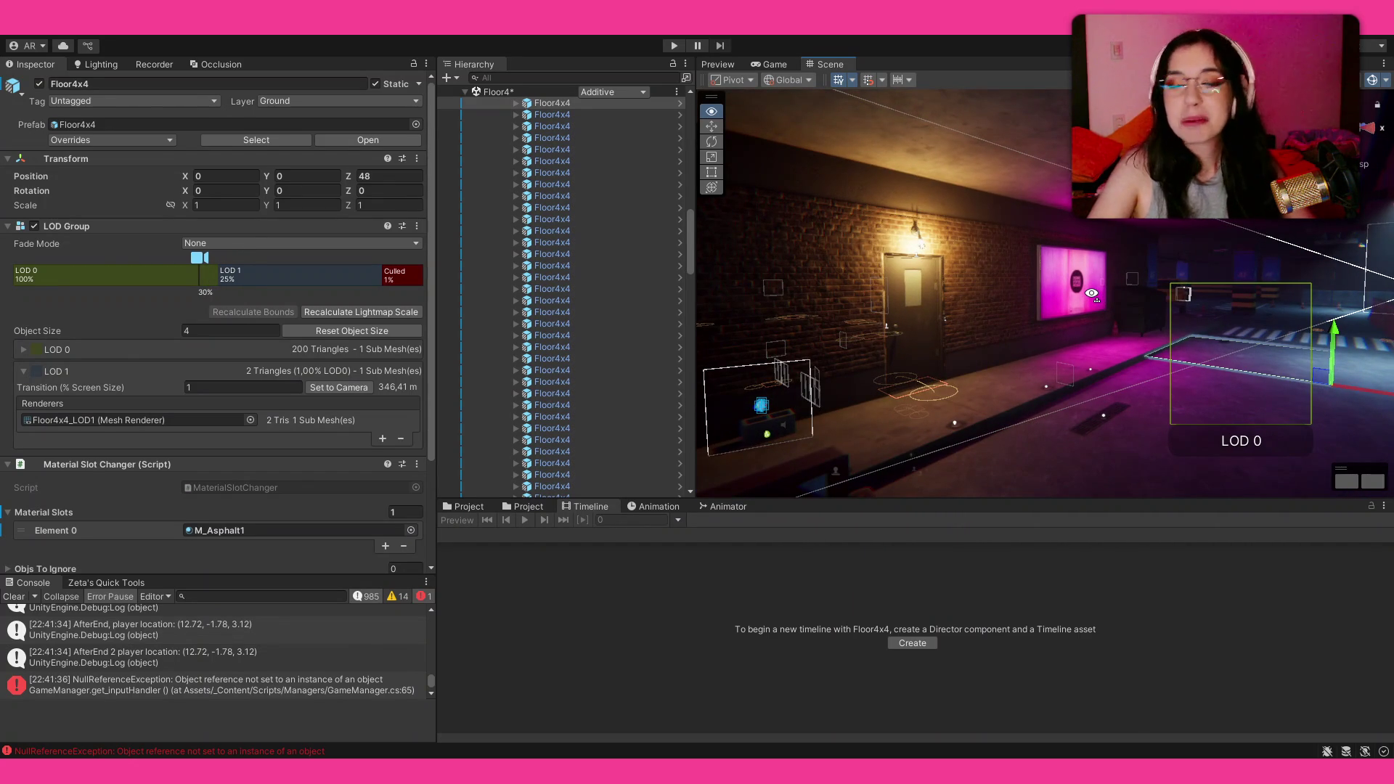
{"action": "mouse_move", "coordinate": [1091, 294]}
{"action": "left_mouse_down"}
{"action": "mouse_move", "coordinate": [1224, 223]}
{"action": "mouse_move", "coordinate": [1016, 240]}
{"action": "left_mouse_up"}
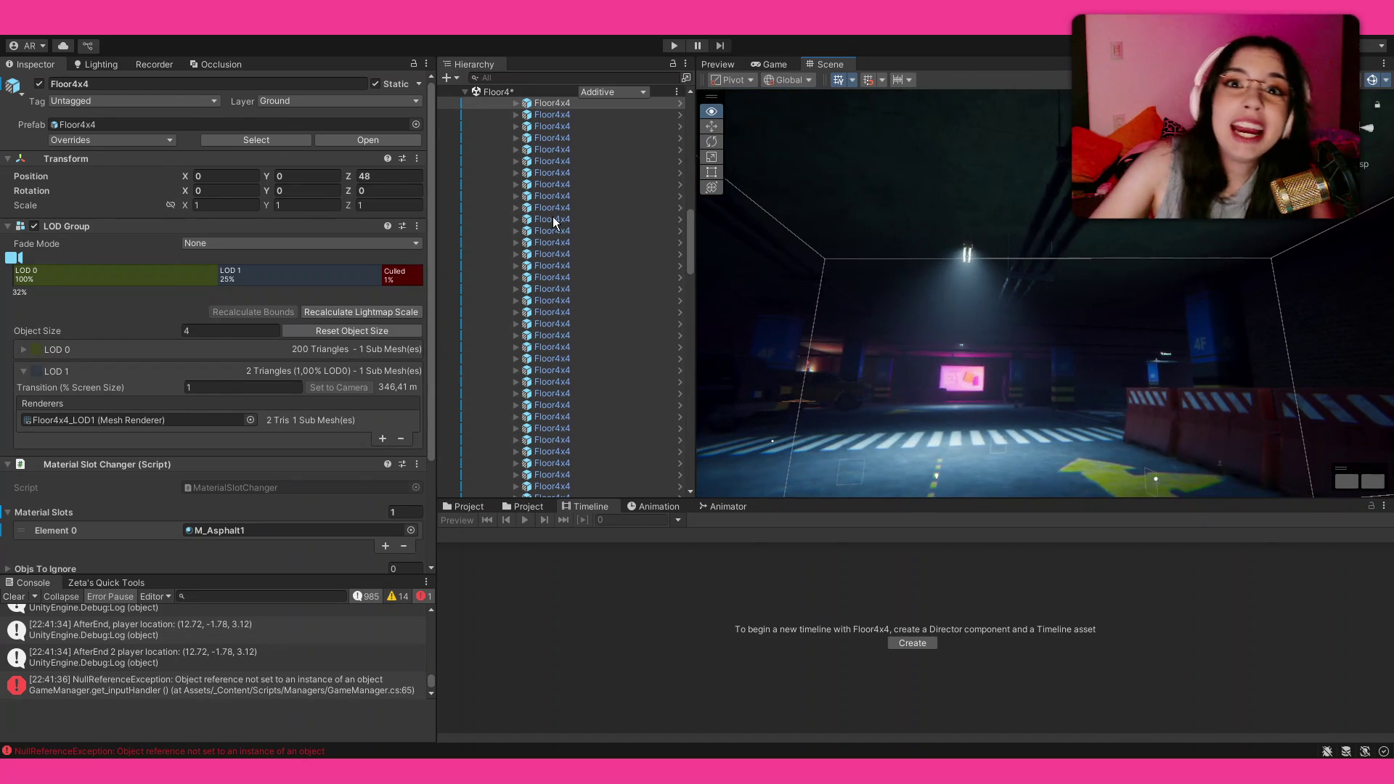
{"action": "mouse_move", "coordinate": [550, 216]}
{"action": "left_mouse_down"}
{"action": "mouse_move", "coordinate": [493, 203]}
{"action": "mouse_move", "coordinate": [683, 214]}
{"action": "mouse_move", "coordinate": [1117, 290]}
{"action": "mouse_move", "coordinate": [1041, 333]}
{"action": "mouse_move", "coordinate": [1065, 320]}
{"action": "mouse_move", "coordinate": [1147, 353]}
{"action": "mouse_move", "coordinate": [739, 400]}
{"action": "mouse_move", "coordinate": [1139, 385]}
{"action": "left_mouse_up"}
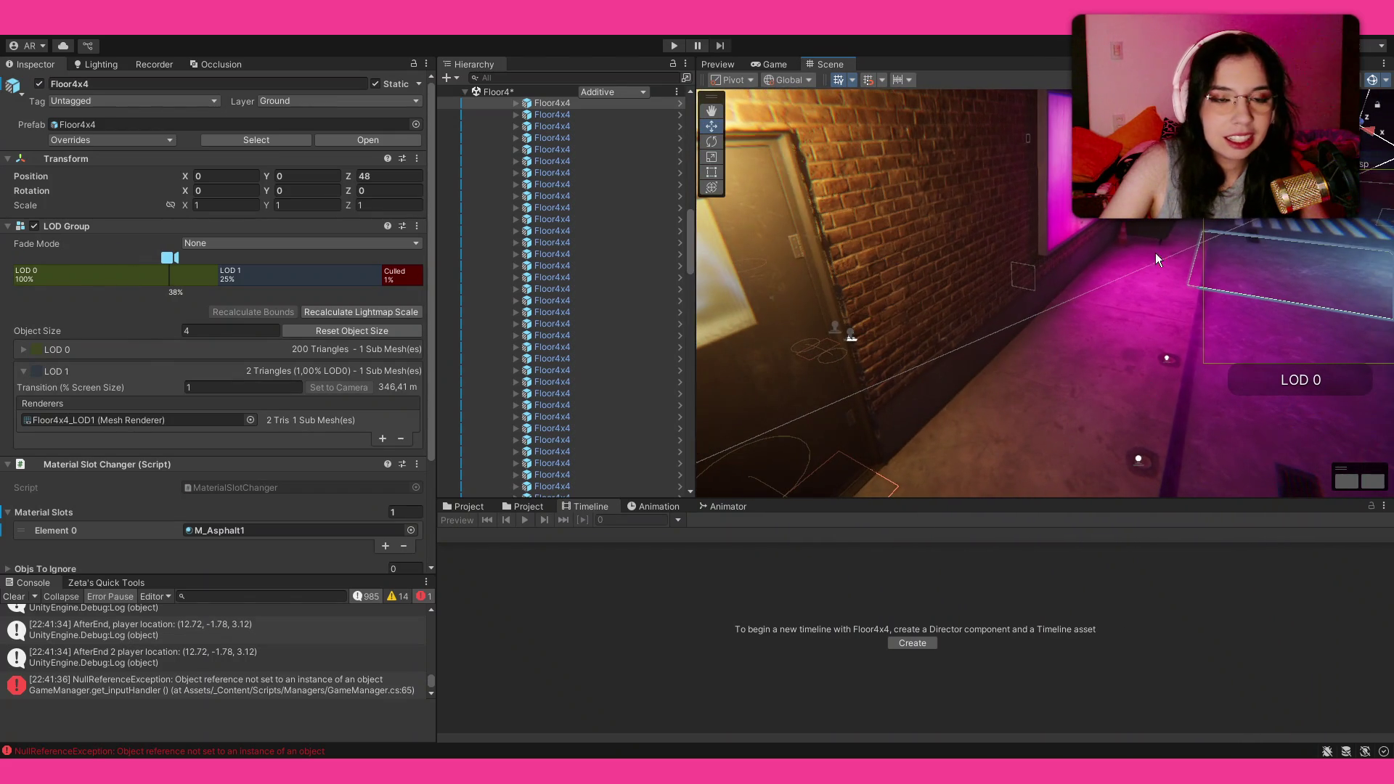
{"action": "left_click", "coordinate": [1144, 230]}
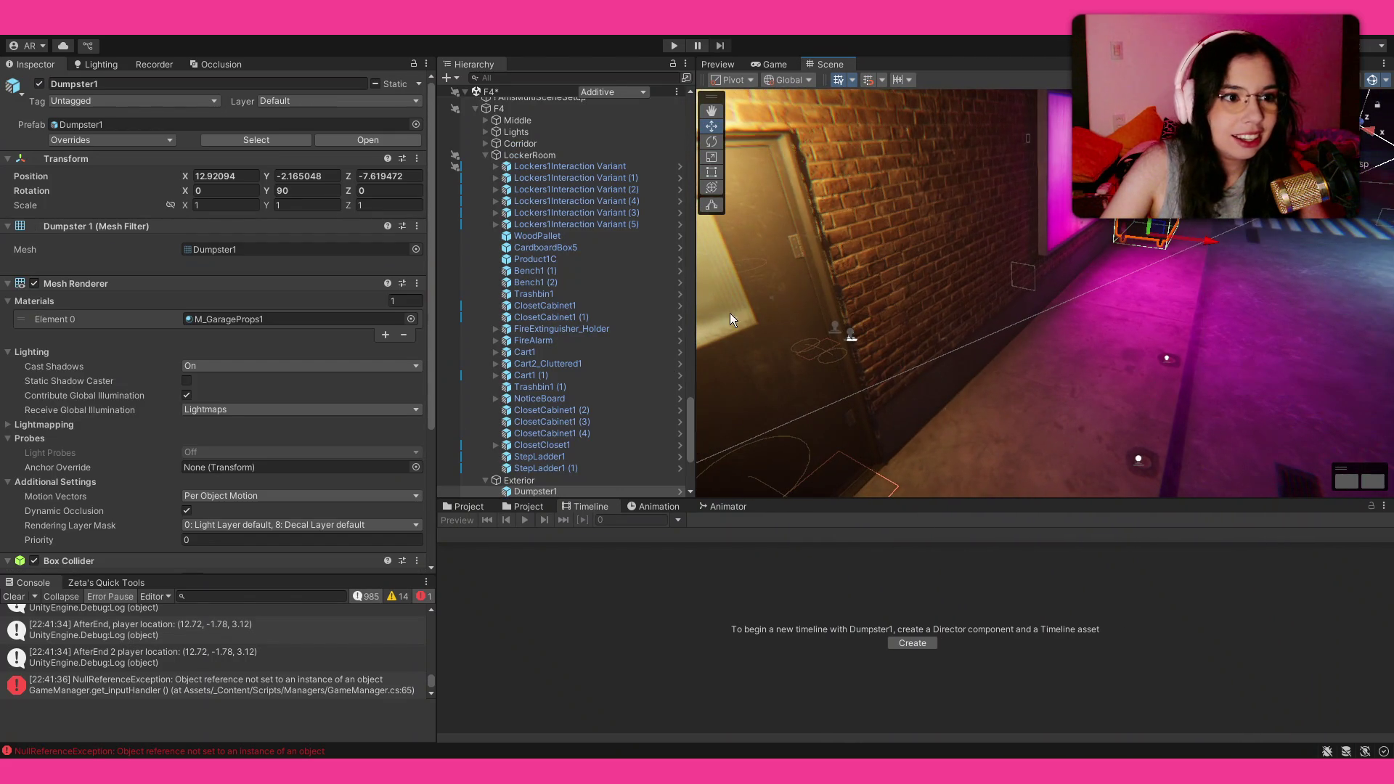
Step: Locate Dumpster1's source prefab in the Project's Props/Garage/Prefabs folder
{"action": "left_click", "coordinate": [558, 481]}
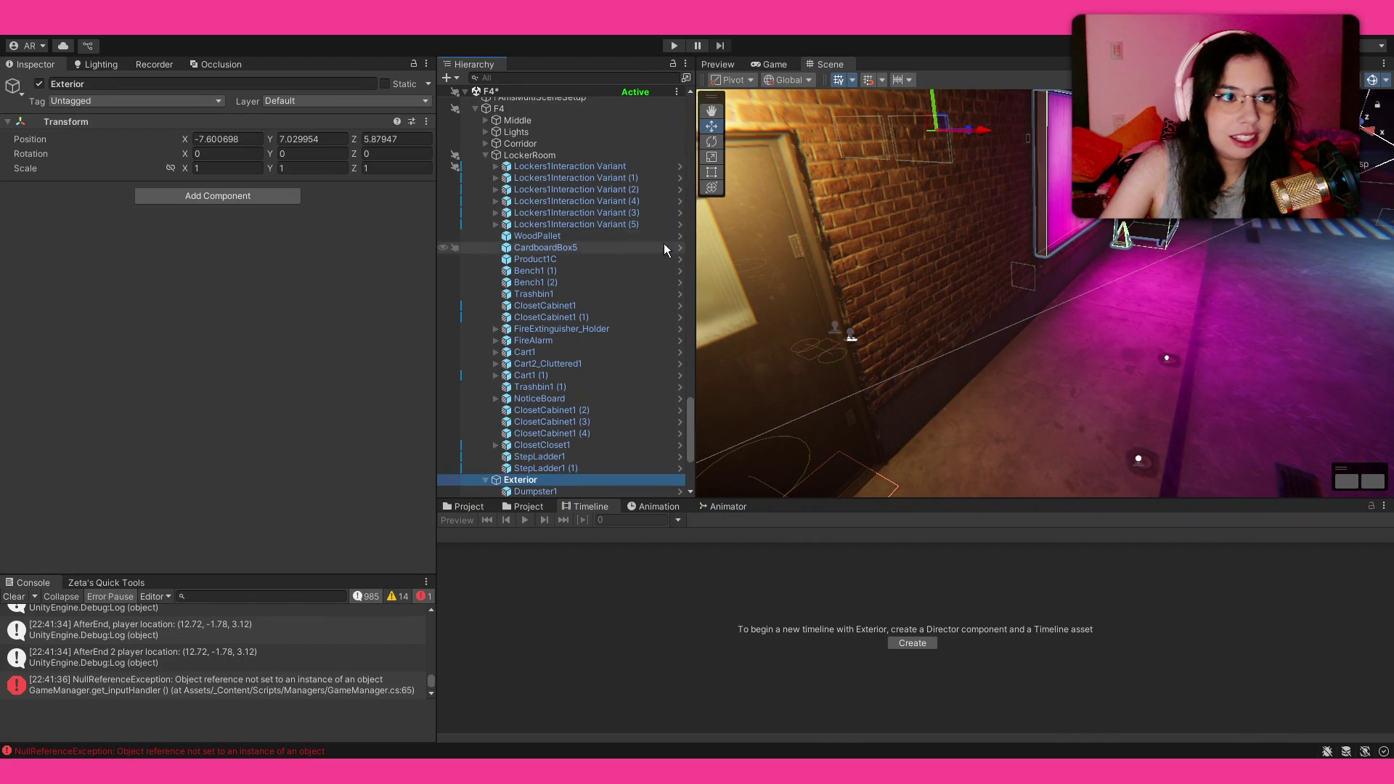
{"action": "scroll", "coordinate": [632, 302], "scroll_direction": "down", "scroll_amount": 5}
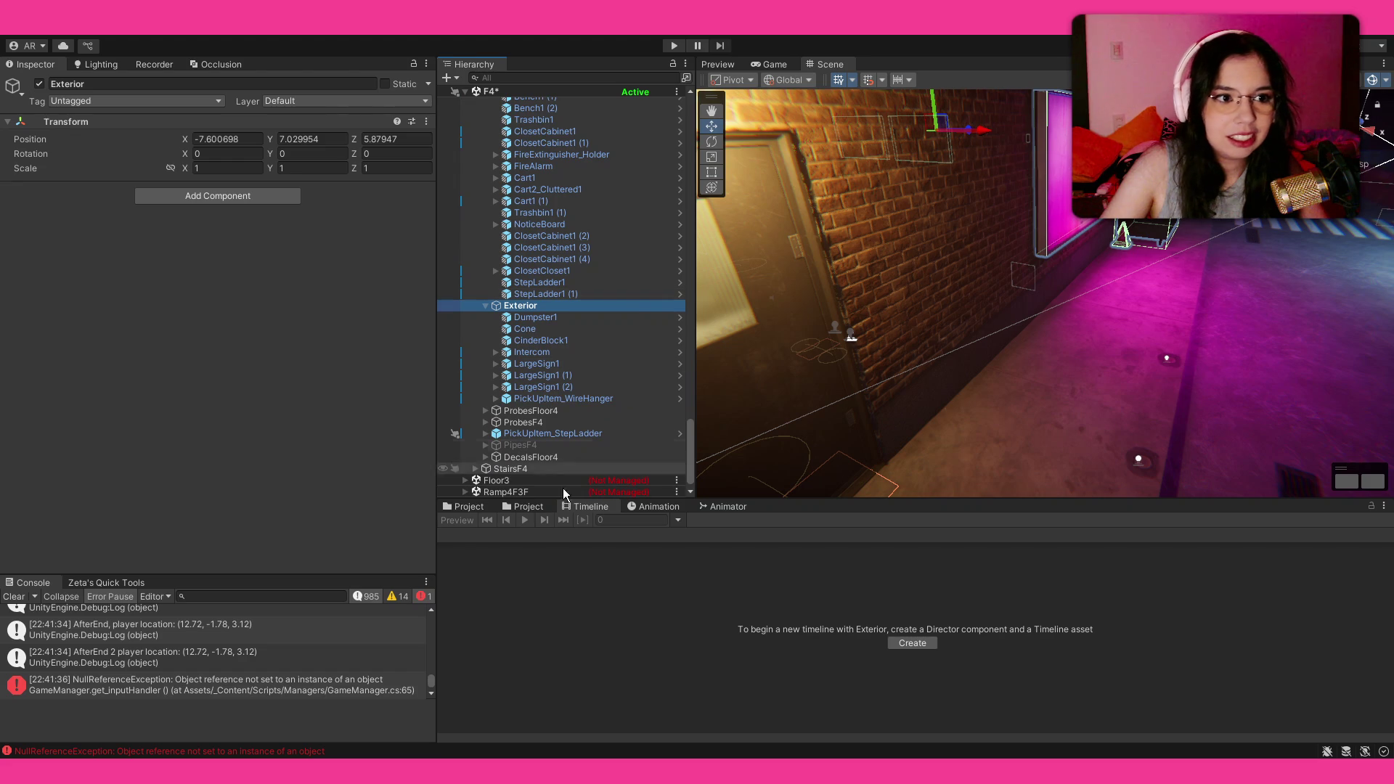
{"action": "left_click", "coordinate": [456, 507]}
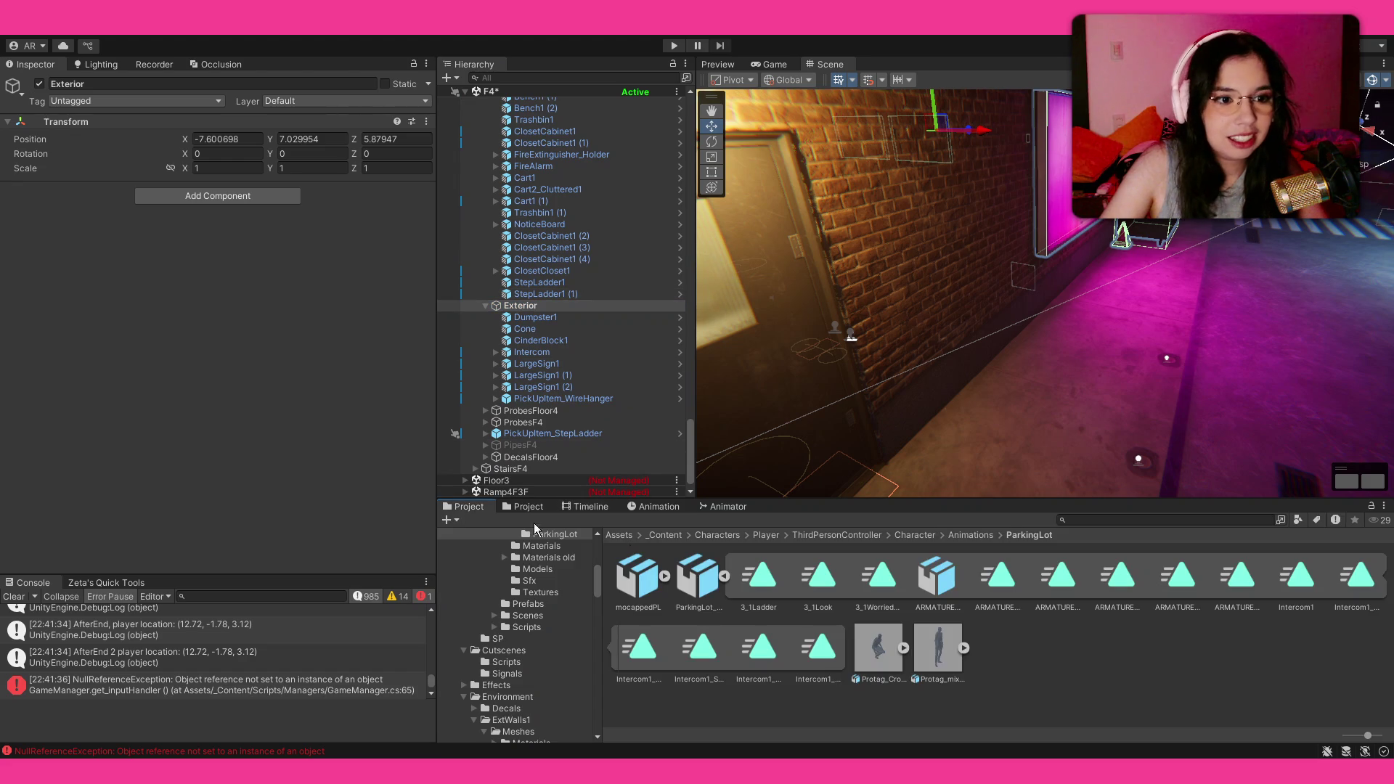
{"action": "left_click", "coordinate": [723, 577]}
{"action": "left_click", "coordinate": [1062, 212]}
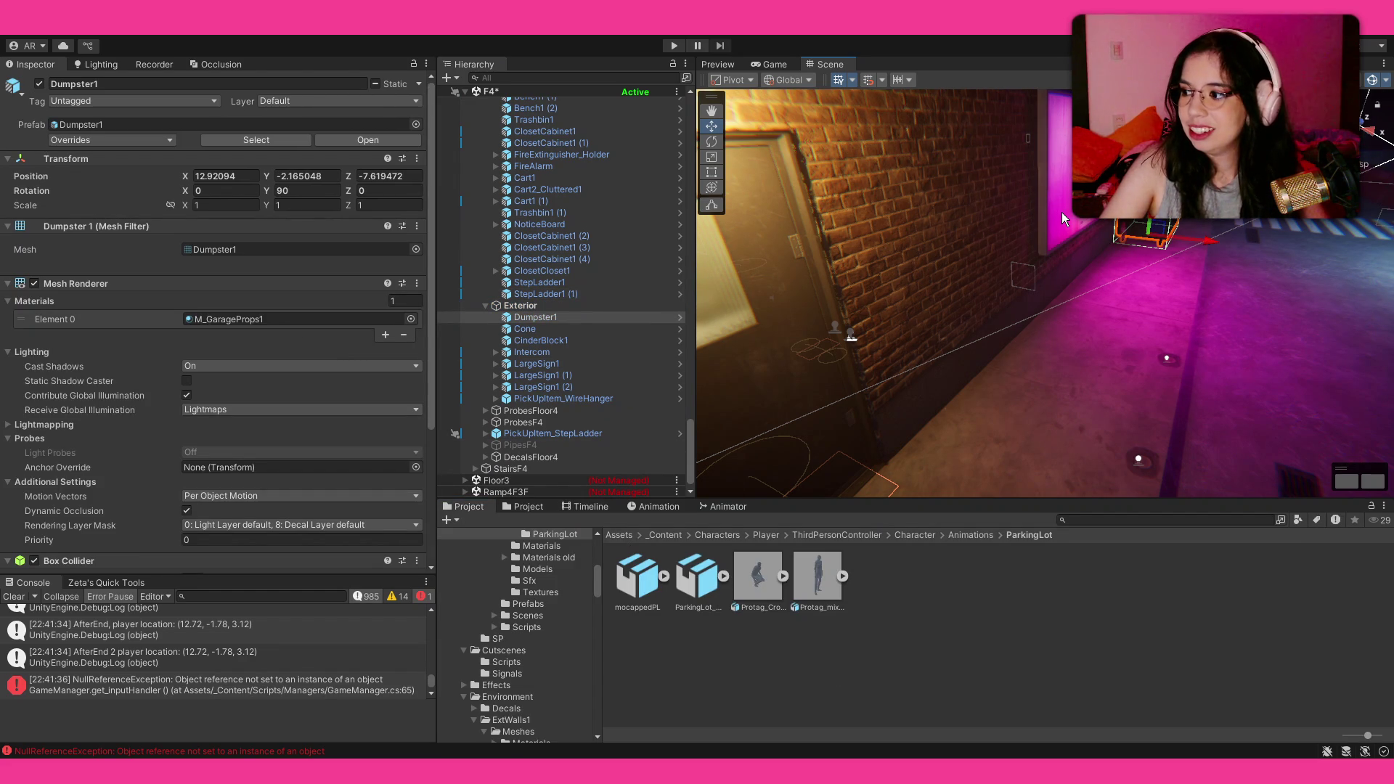
{"action": "left_click", "coordinate": [171, 125]}
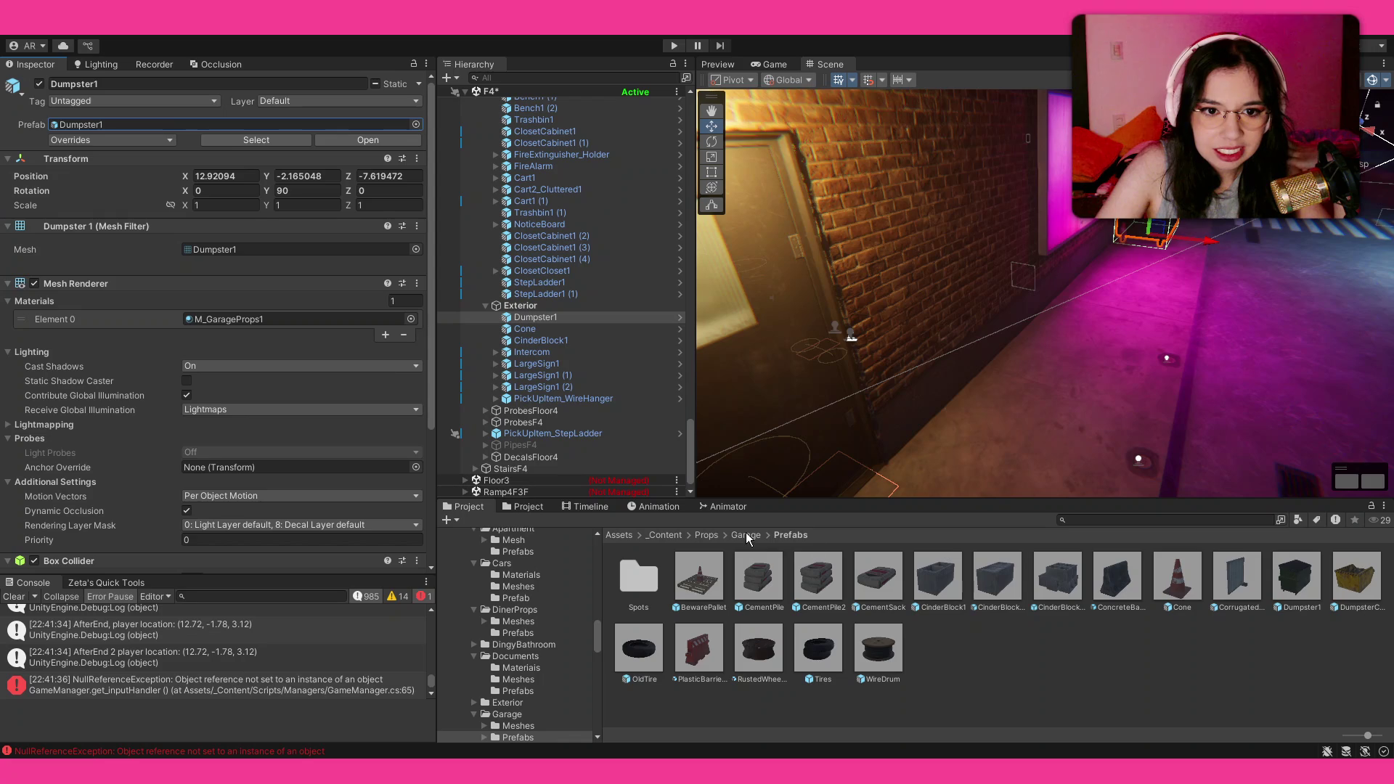
Step: Place the CorrugatedFence prefab beside the door and duplicate its base block, sliding the copy along X
{"action": "mouse_move", "coordinate": [1237, 585]}
{"action": "left_mouse_down"}
{"action": "mouse_move", "coordinate": [1141, 307]}
{"action": "mouse_move", "coordinate": [1101, 371]}
{"action": "mouse_move", "coordinate": [1266, 342]}
{"action": "mouse_move", "coordinate": [1100, 353]}
{"action": "left_mouse_up"}
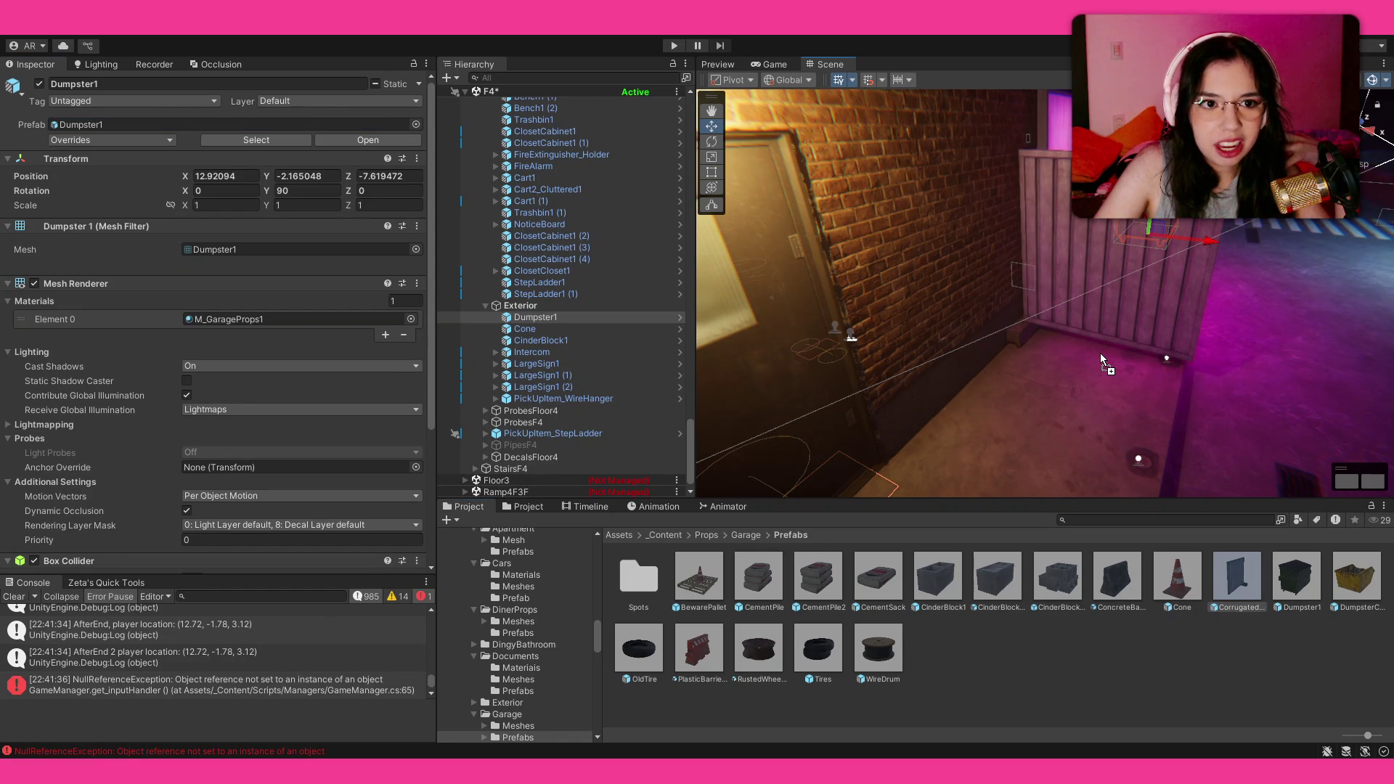
{"action": "mouse_move", "coordinate": [1100, 352]}
{"action": "left_mouse_down"}
{"action": "mouse_move", "coordinate": [1041, 459]}
{"action": "mouse_move", "coordinate": [1052, 459]}
{"action": "mouse_move", "coordinate": [1021, 396]}
{"action": "mouse_move", "coordinate": [1175, 376]}
{"action": "mouse_move", "coordinate": [943, 375]}
{"action": "mouse_move", "coordinate": [1106, 330]}
{"action": "left_mouse_up"}
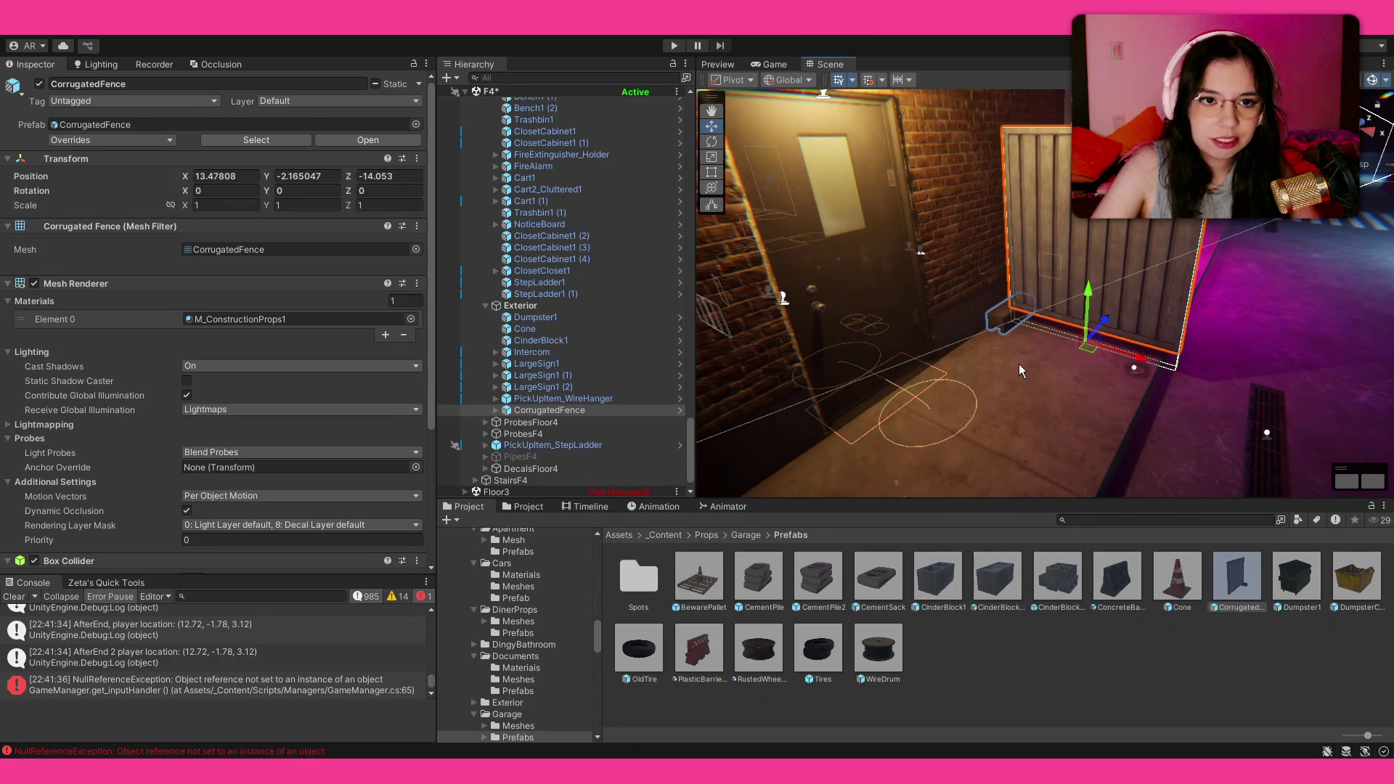
{"action": "left_click", "coordinate": [1001, 321]}
{"action": "left_click_drag", "start_coordinate": [976, 338], "coordinate": [1089, 342]}
{"action": "key", "text": "ctrl+d"}
{"action": "left_click_drag", "start_coordinate": [980, 356], "coordinate": [1110, 357]}
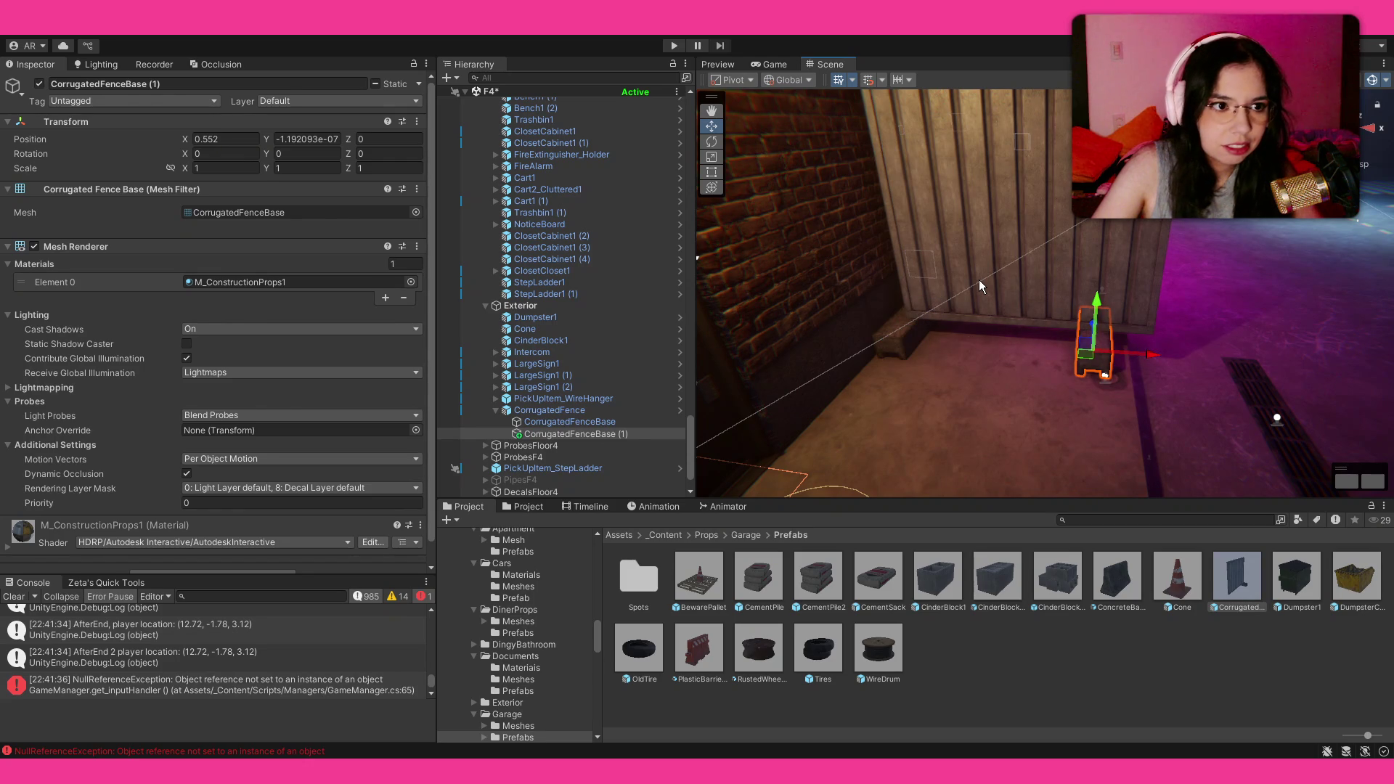
Step: Narrow the fence's width scale to 0.89411 and slide it left along X
{"action": "left_click", "coordinate": [978, 279]}
{"action": "key", "text": "r"}
{"action": "left_click_drag", "start_coordinate": [1088, 363], "coordinate": [1073, 355]}
{"action": "key", "text": "w"}
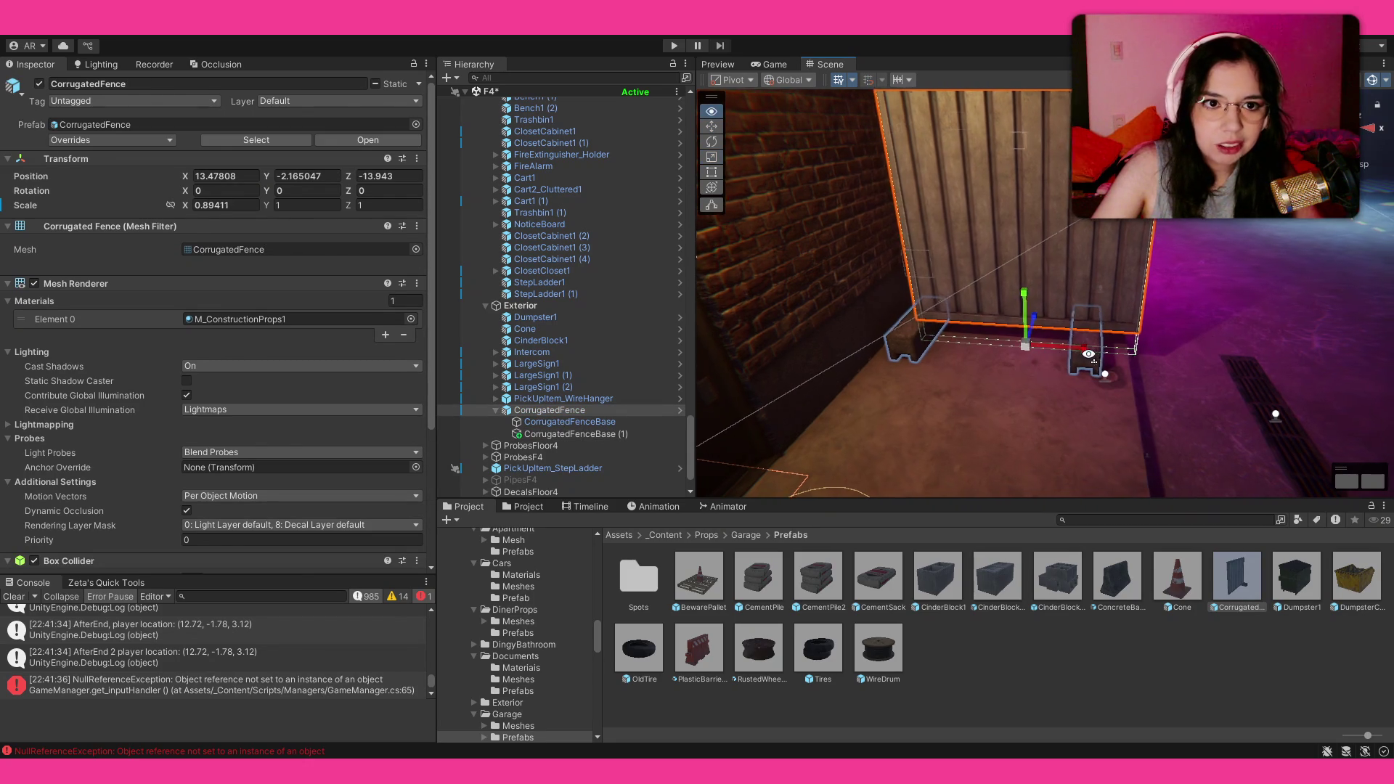
{"action": "scroll", "coordinate": [1133, 360], "scroll_direction": "up", "scroll_amount": 3}
{"action": "mouse_move", "coordinate": [1178, 363]}
{"action": "left_mouse_down"}
{"action": "mouse_move", "coordinate": [1160, 375]}
{"action": "mouse_move", "coordinate": [1274, 373]}
{"action": "mouse_move", "coordinate": [1167, 308]}
{"action": "mouse_move", "coordinate": [1232, 302]}
{"action": "left_mouse_up"}
Step: Reposition the base blocks under the fence ends and nudge the fence to X 13.266
{"action": "left_click", "coordinate": [1202, 381]}
{"action": "left_click", "coordinate": [1038, 304]}
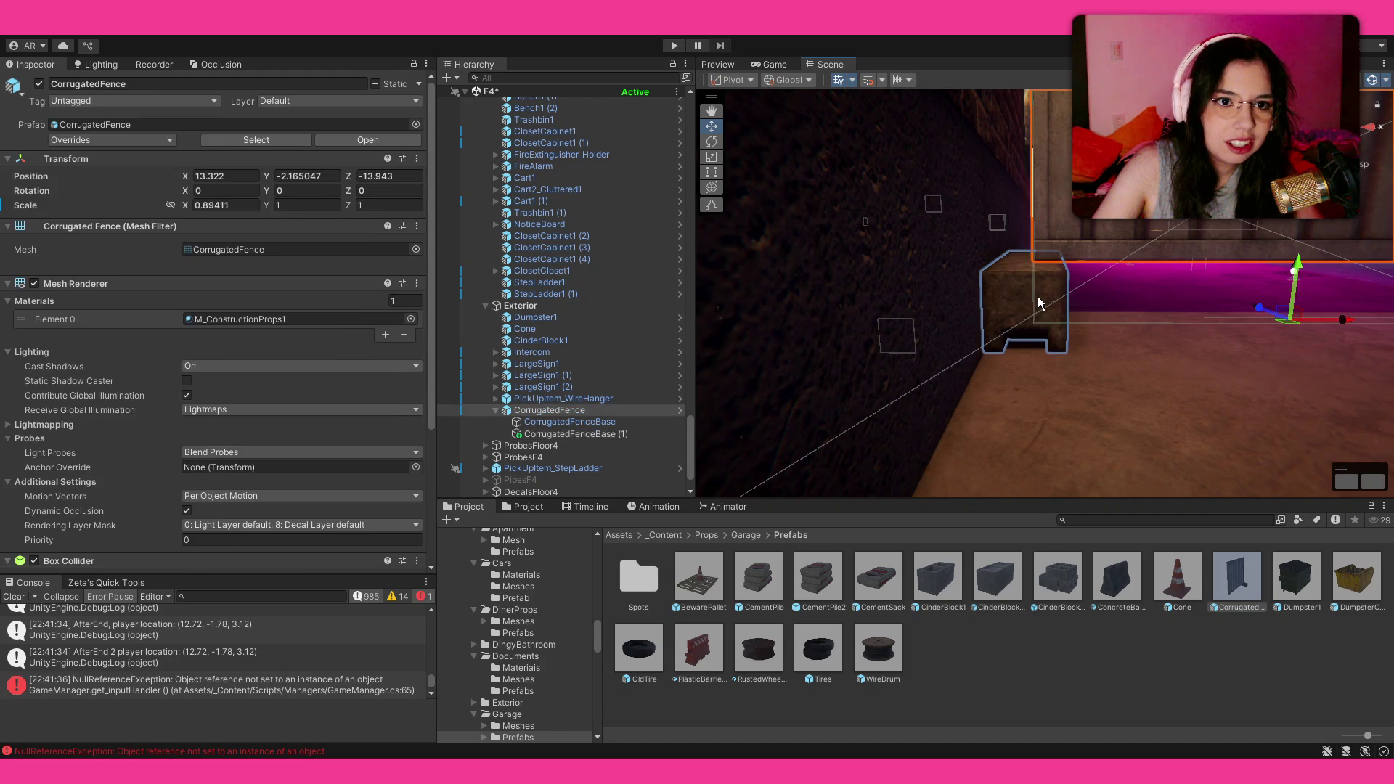
{"action": "left_click", "coordinate": [1031, 300]}
{"action": "left_click_drag", "start_coordinate": [1104, 315], "coordinate": [1106, 320]}
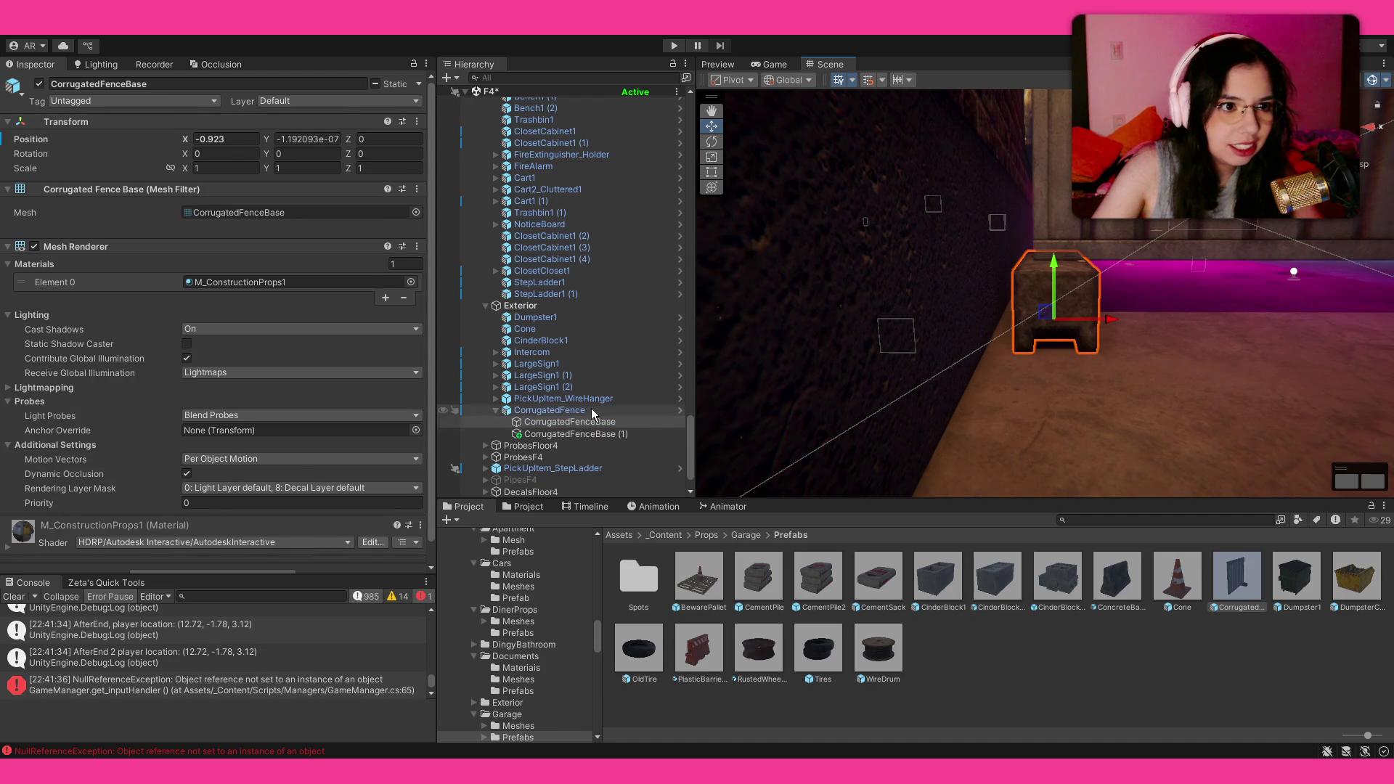
{"action": "left_click", "coordinate": [591, 410]}
{"action": "left_click_drag", "start_coordinate": [1343, 327], "coordinate": [1172, 323]}
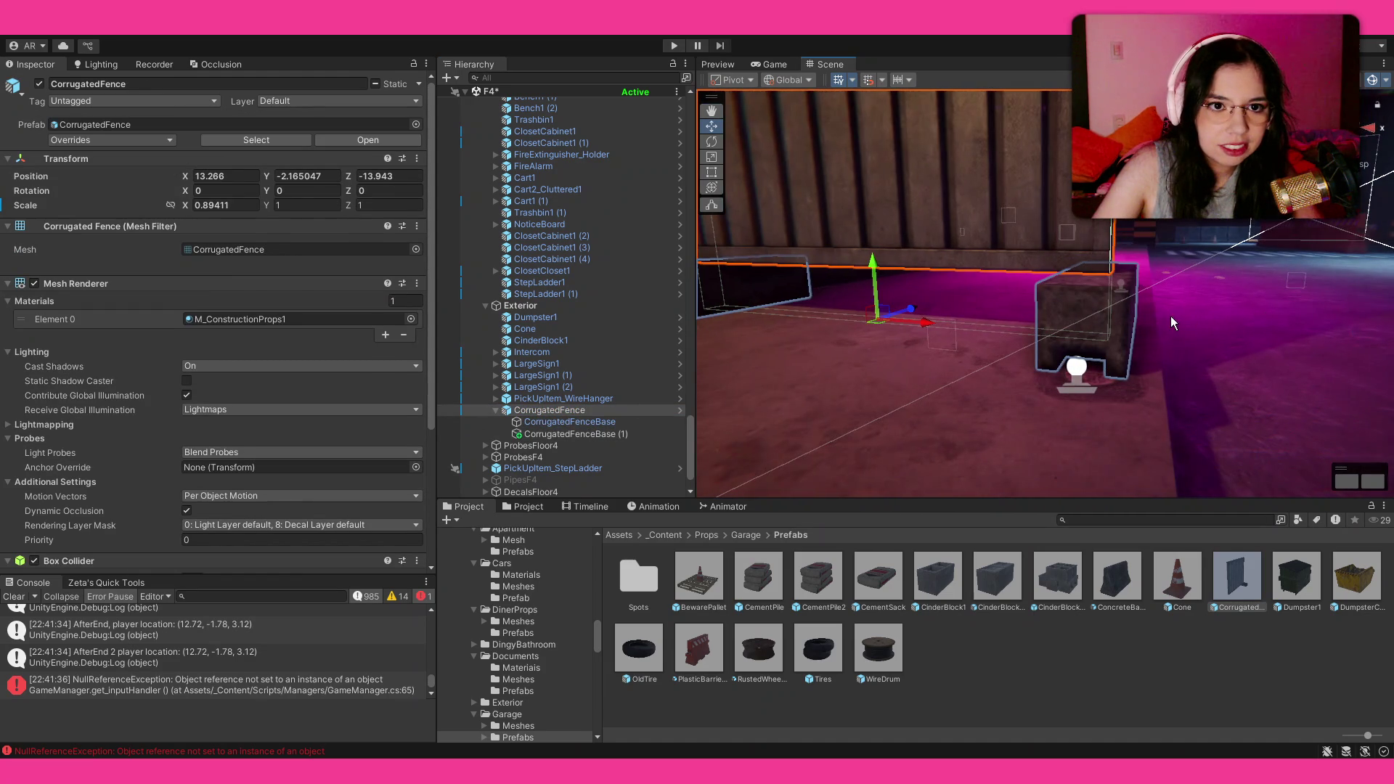
{"action": "left_click", "coordinate": [1124, 644]}
{"action": "left_click_drag", "start_coordinate": [1089, 356], "coordinate": [1081, 352]}
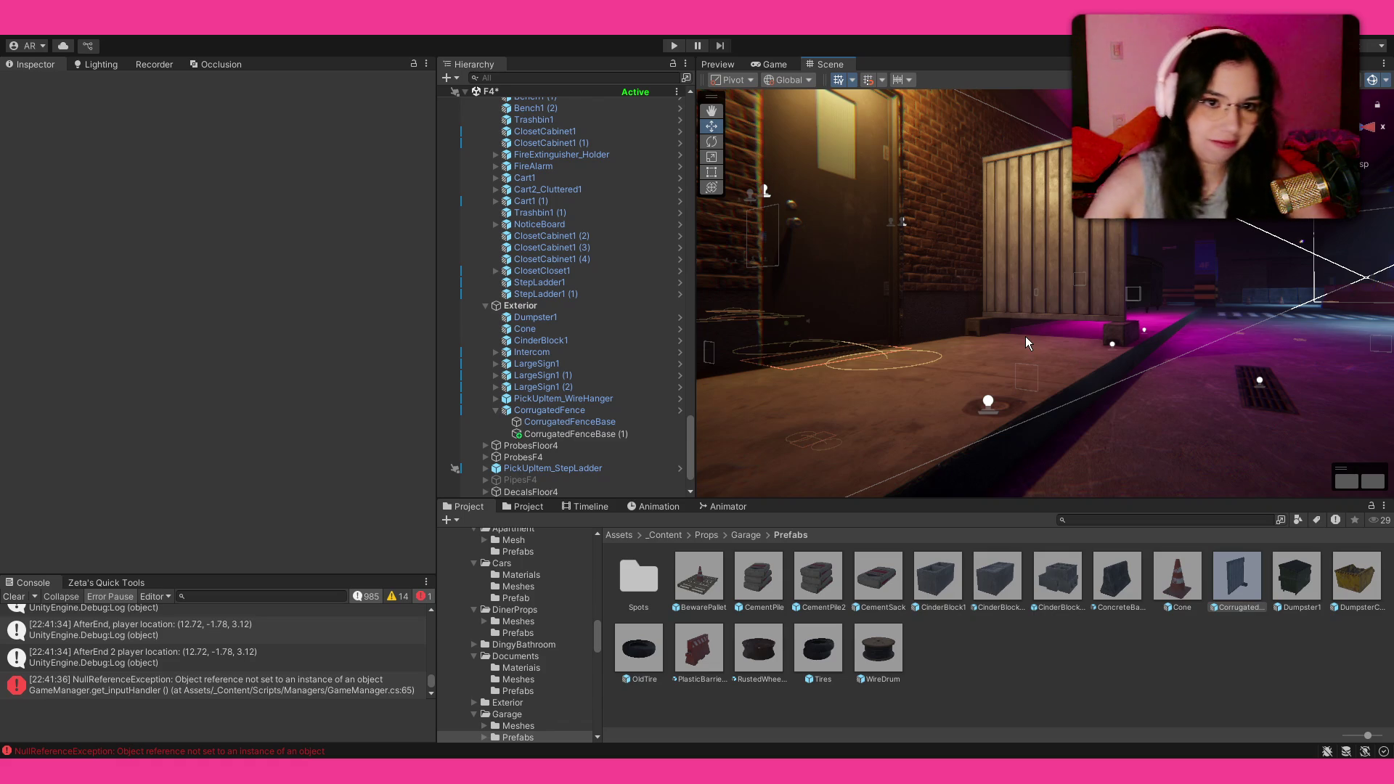
Step: Check the fence from above, reselect CorrugatedFence, and save the F4 scene with Ctrl+S
{"action": "mouse_move", "coordinate": [1032, 294]}
{"action": "left_mouse_down"}
{"action": "mouse_move", "coordinate": [819, 473]}
{"action": "mouse_move", "coordinate": [1027, 283]}
{"action": "mouse_move", "coordinate": [1082, 302]}
{"action": "mouse_move", "coordinate": [155, 193]}
{"action": "mouse_move", "coordinate": [138, 242]}
{"action": "mouse_move", "coordinate": [137, 187]}
{"action": "mouse_move", "coordinate": [20, 212]}
{"action": "mouse_move", "coordinate": [45, 211]}
{"action": "mouse_move", "coordinate": [139, 114]}
{"action": "mouse_move", "coordinate": [105, 219]}
{"action": "mouse_move", "coordinate": [124, 69]}
{"action": "mouse_move", "coordinate": [44, 167]}
{"action": "mouse_move", "coordinate": [87, 189]}
{"action": "mouse_move", "coordinate": [218, 203]}
{"action": "left_mouse_up"}
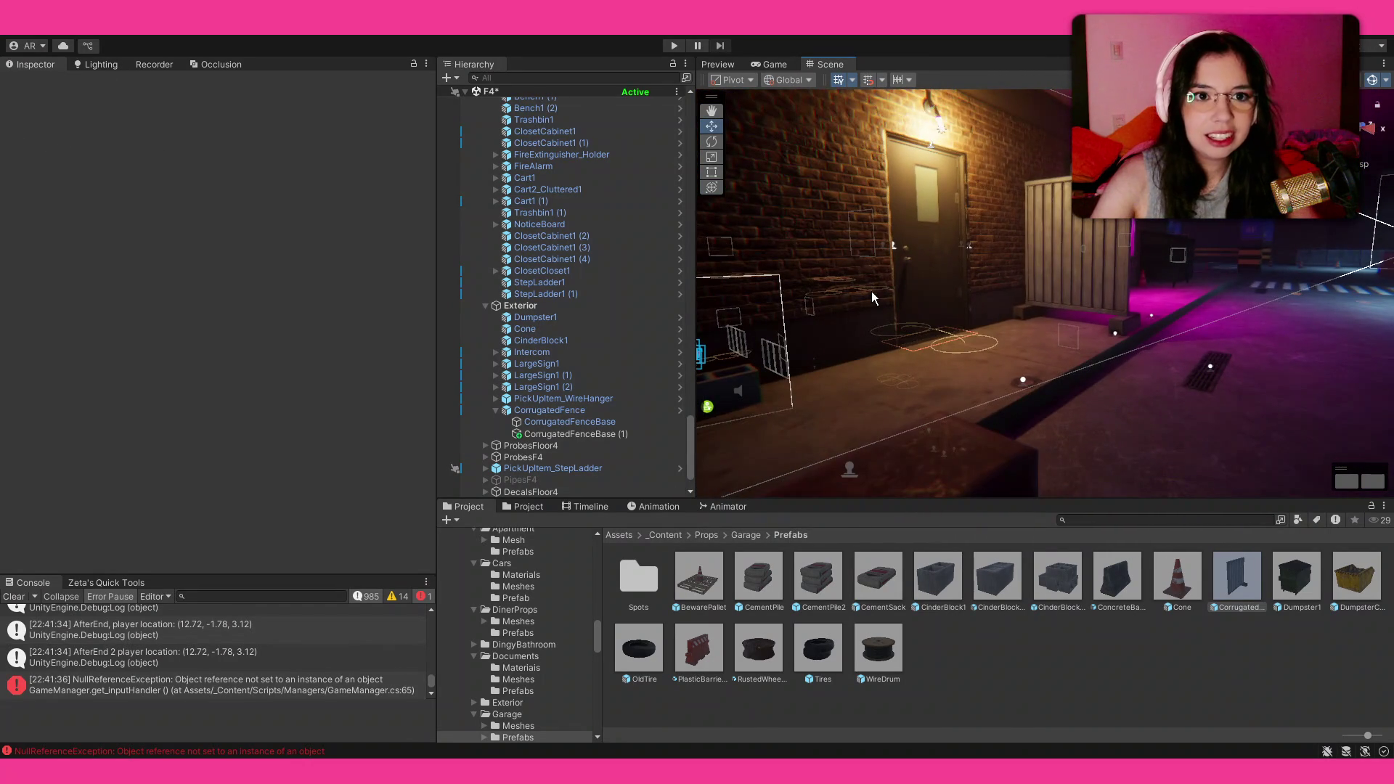
{"action": "left_click", "coordinate": [573, 410]}
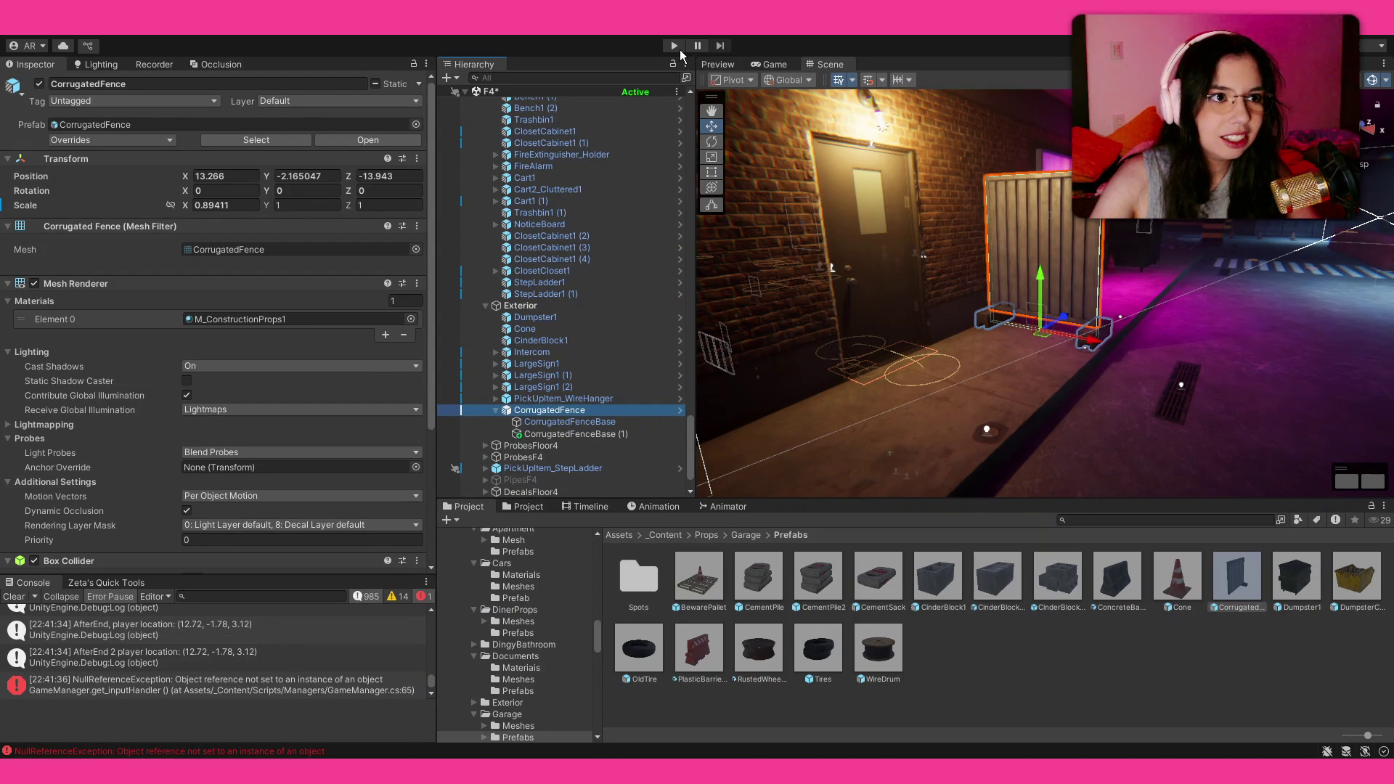
{"action": "key", "text": "ctrl+s"}
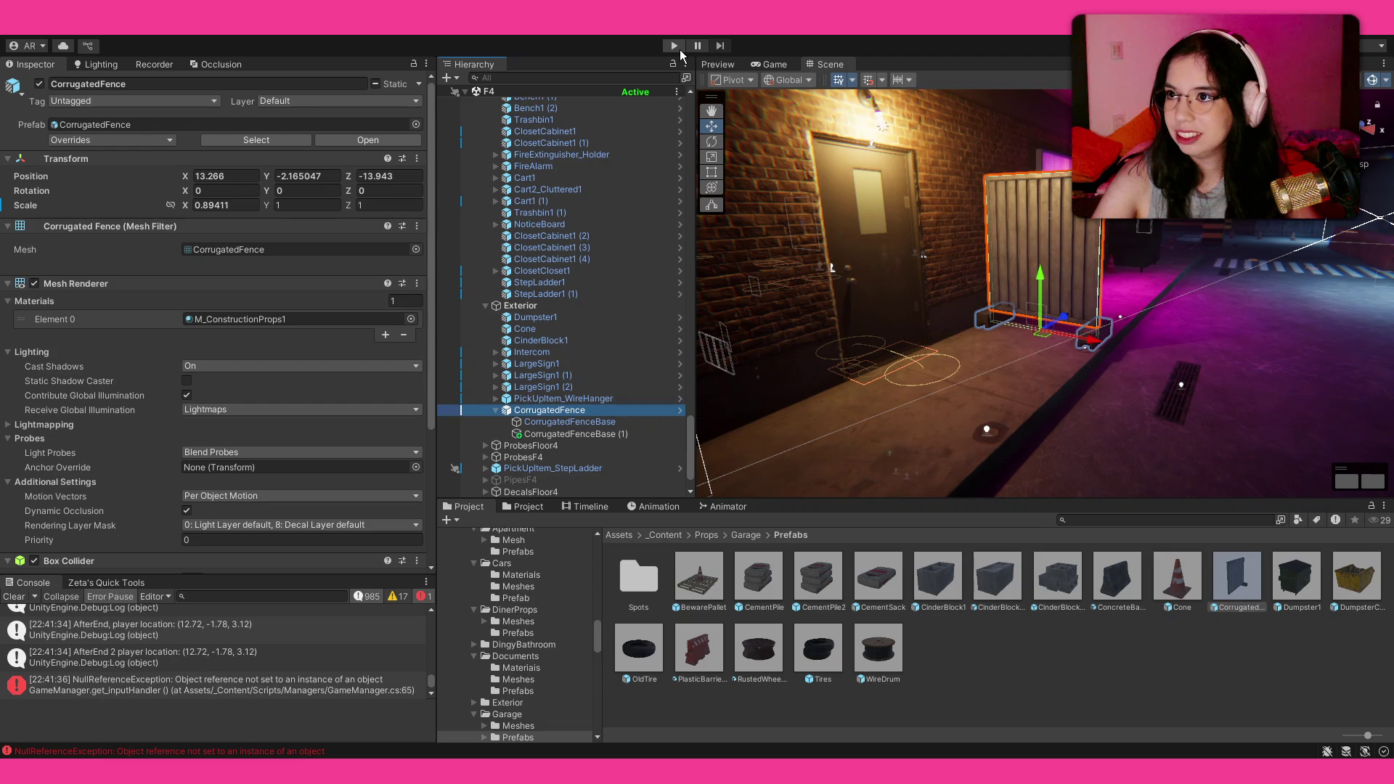
Step: Playtest the level with the new corrugated fence in play mode, then stop the game
{"action": "left_click", "coordinate": [680, 49]}
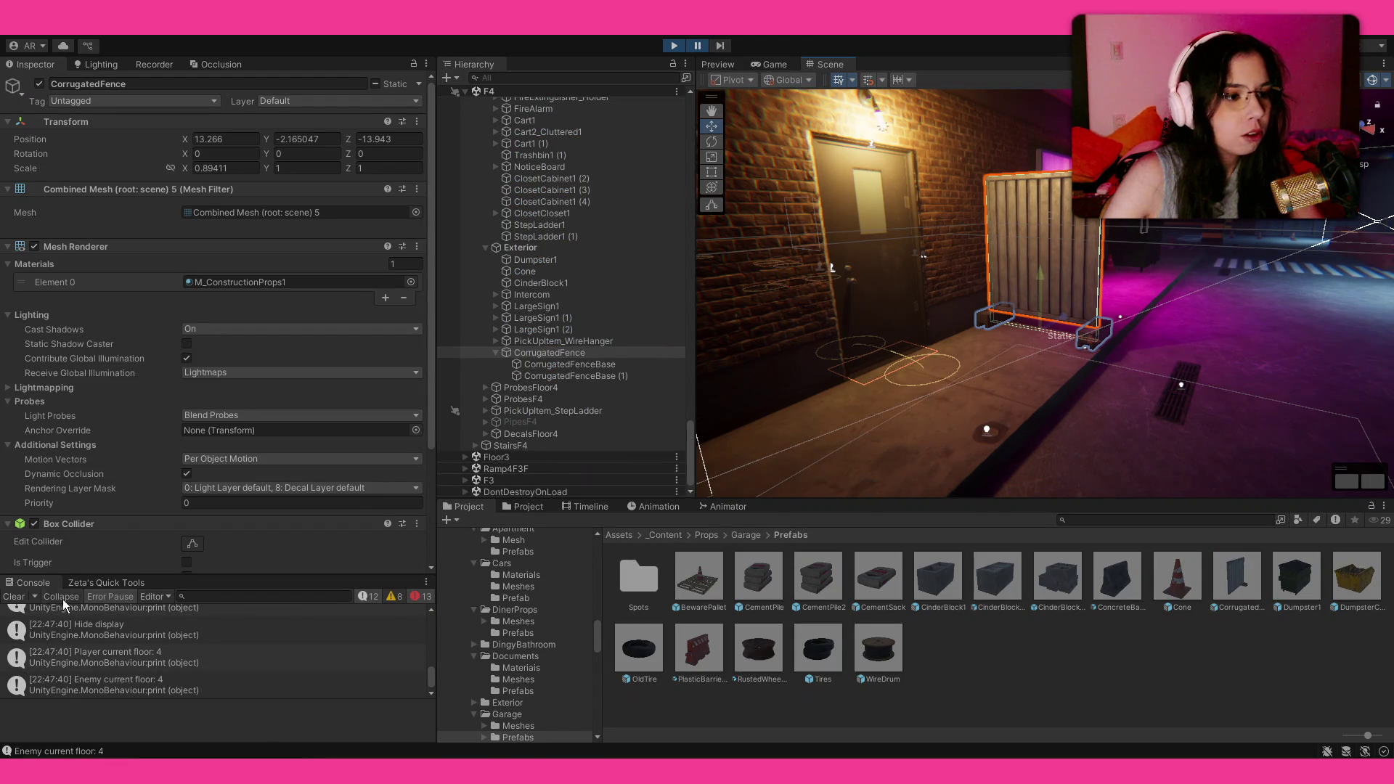
{"action": "scroll", "coordinate": [160, 645], "scroll_direction": "up", "scroll_amount": 3}
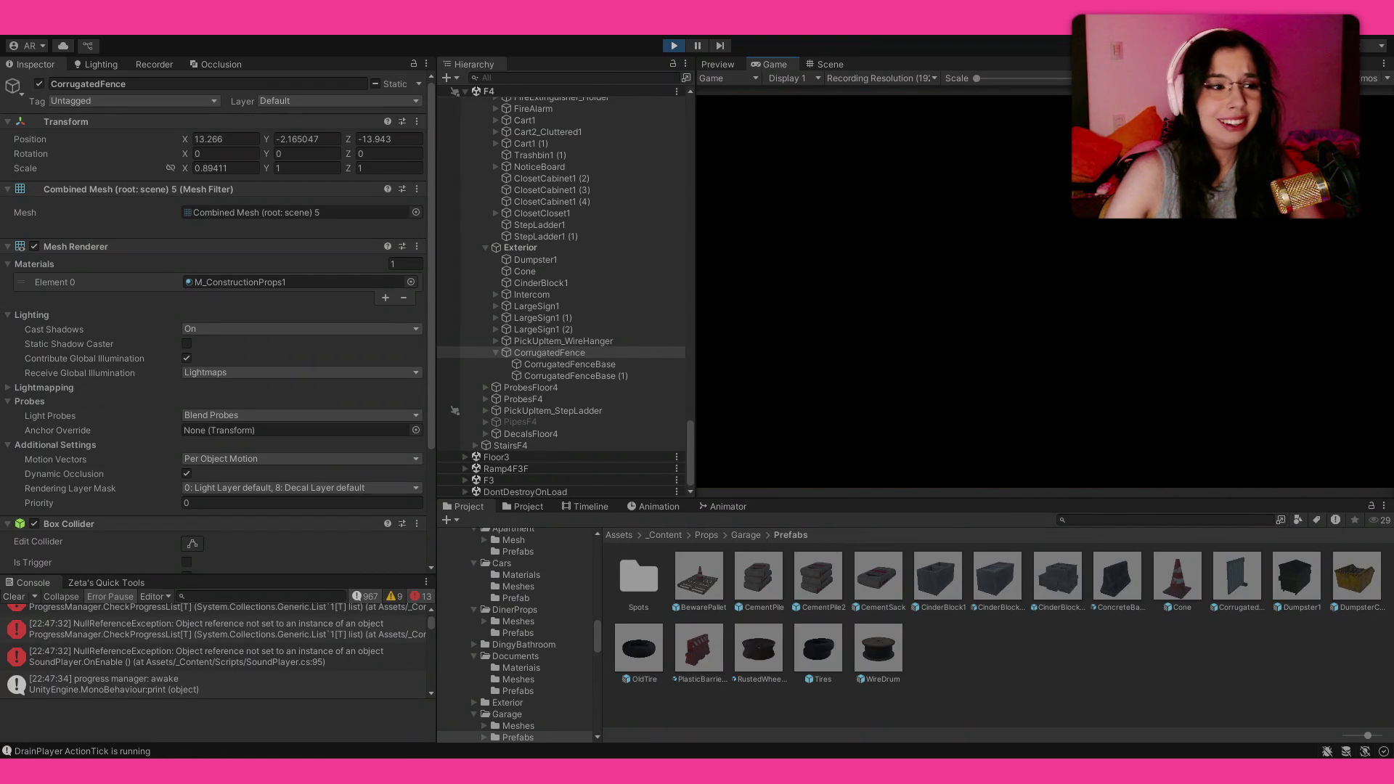
{"action": "left_click", "coordinate": [677, 45]}
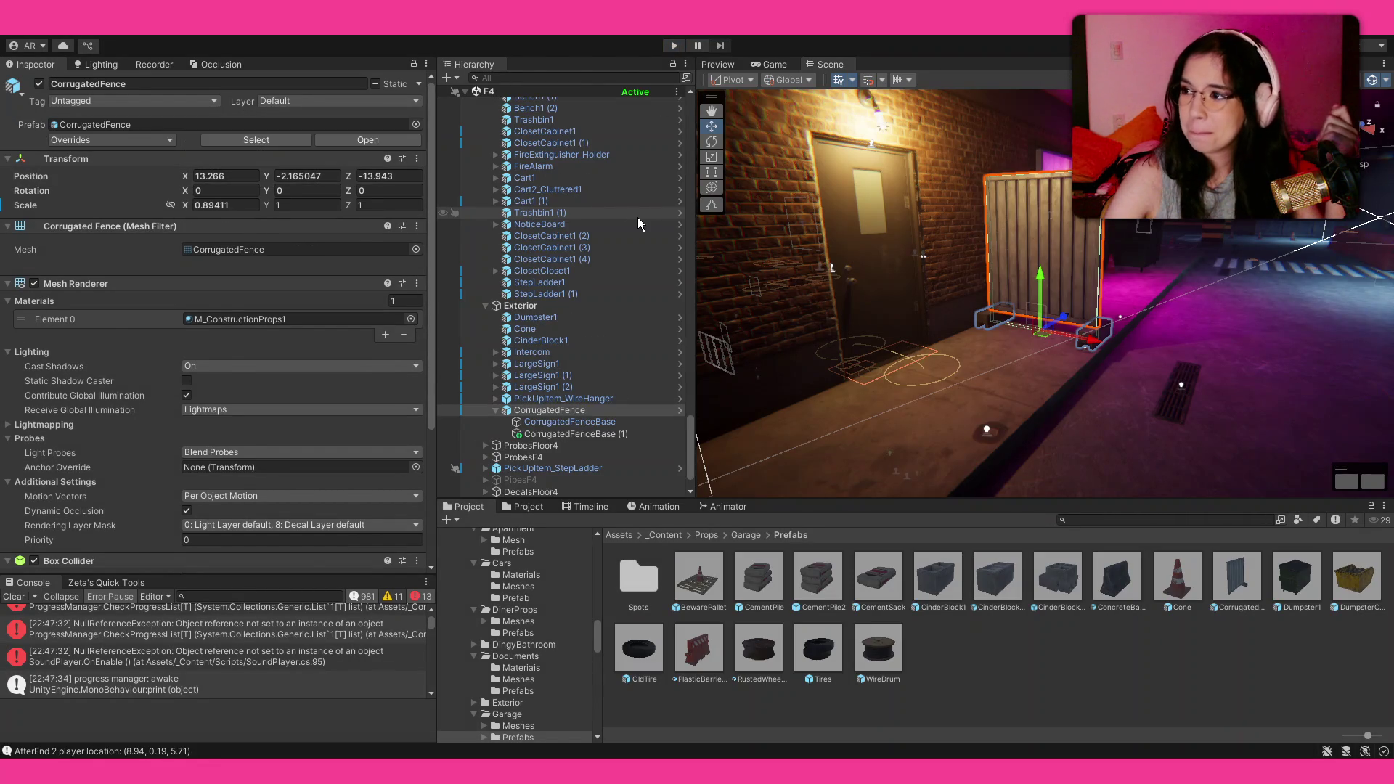
Step: Select EvilCapsuleMcNose's AIBrain under Main to show its Move 'n' Drain run multiplier 1.6
{"action": "scroll", "coordinate": [608, 191], "scroll_direction": "up", "scroll_amount": 5}
{"action": "scroll", "coordinate": [567, 290], "scroll_direction": "up", "scroll_amount": 10}
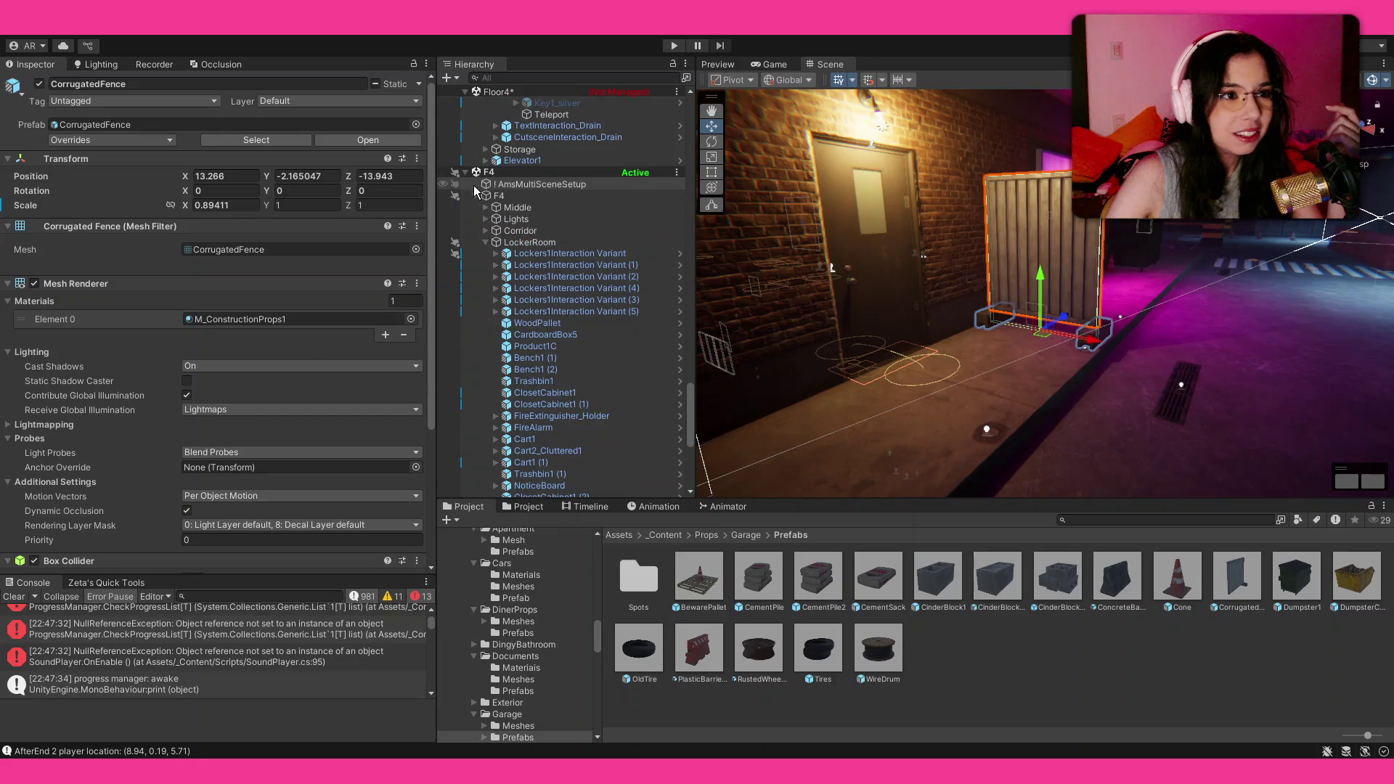
{"action": "scroll", "coordinate": [569, 341], "scroll_direction": "up", "scroll_amount": 10}
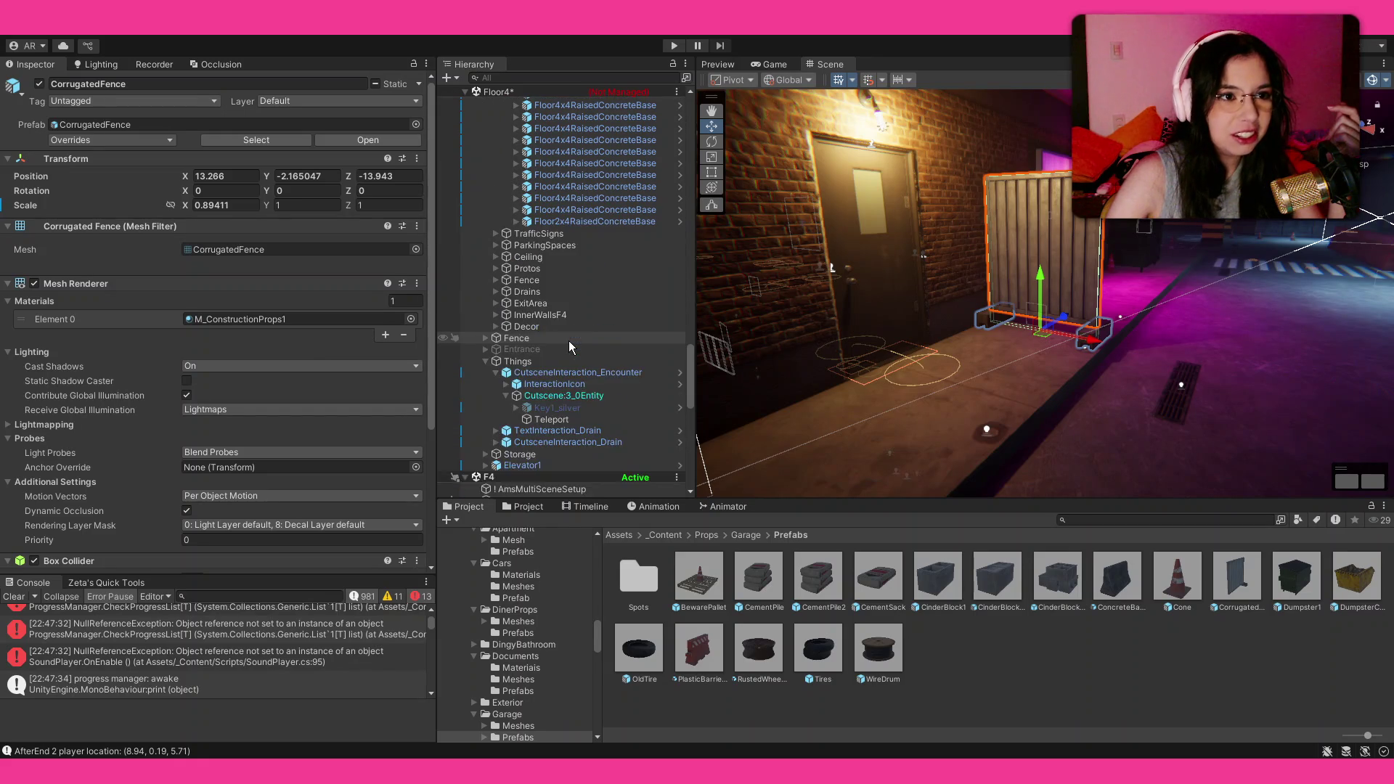
{"action": "scroll", "coordinate": [568, 341], "scroll_direction": "up", "scroll_amount": 15}
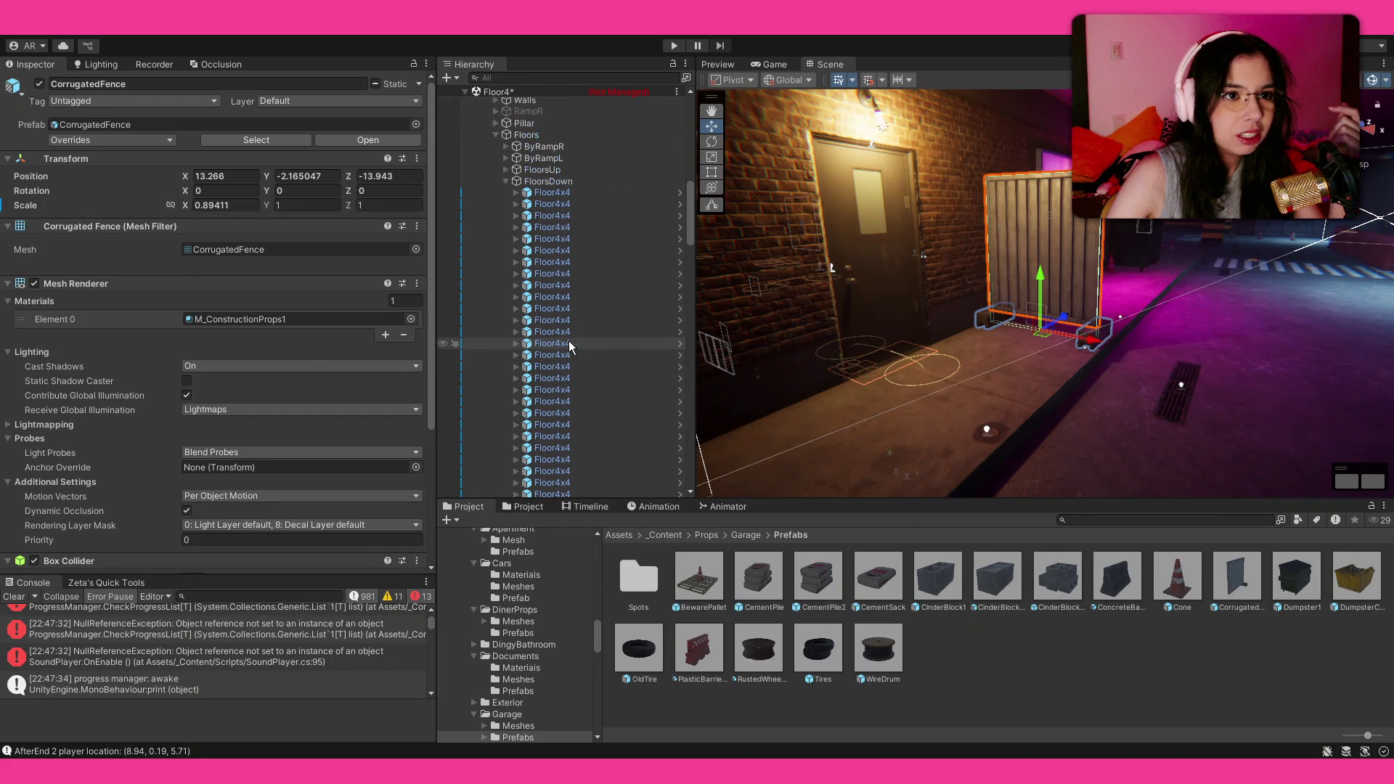
{"action": "left_click", "coordinate": [600, 93]}
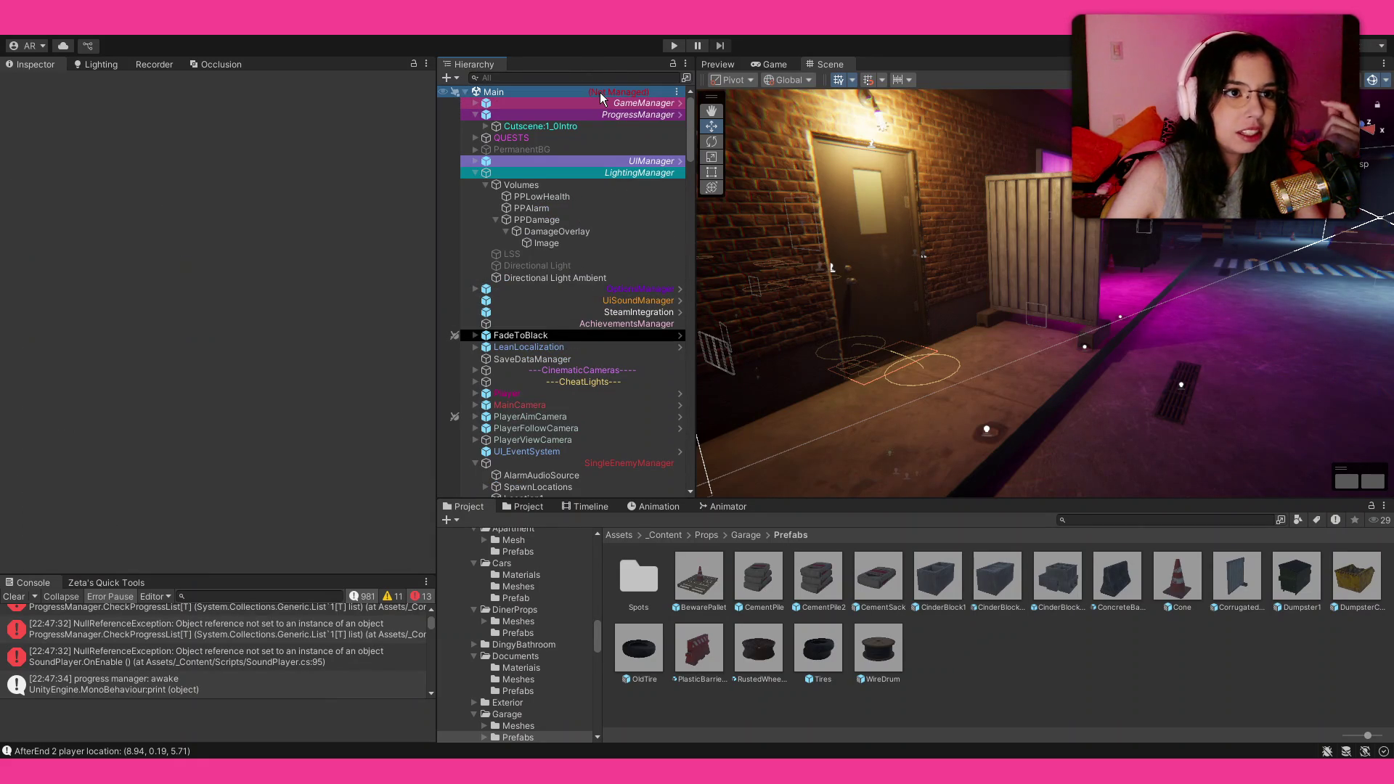
{"action": "scroll", "coordinate": [568, 312], "scroll_direction": "down", "scroll_amount": 10}
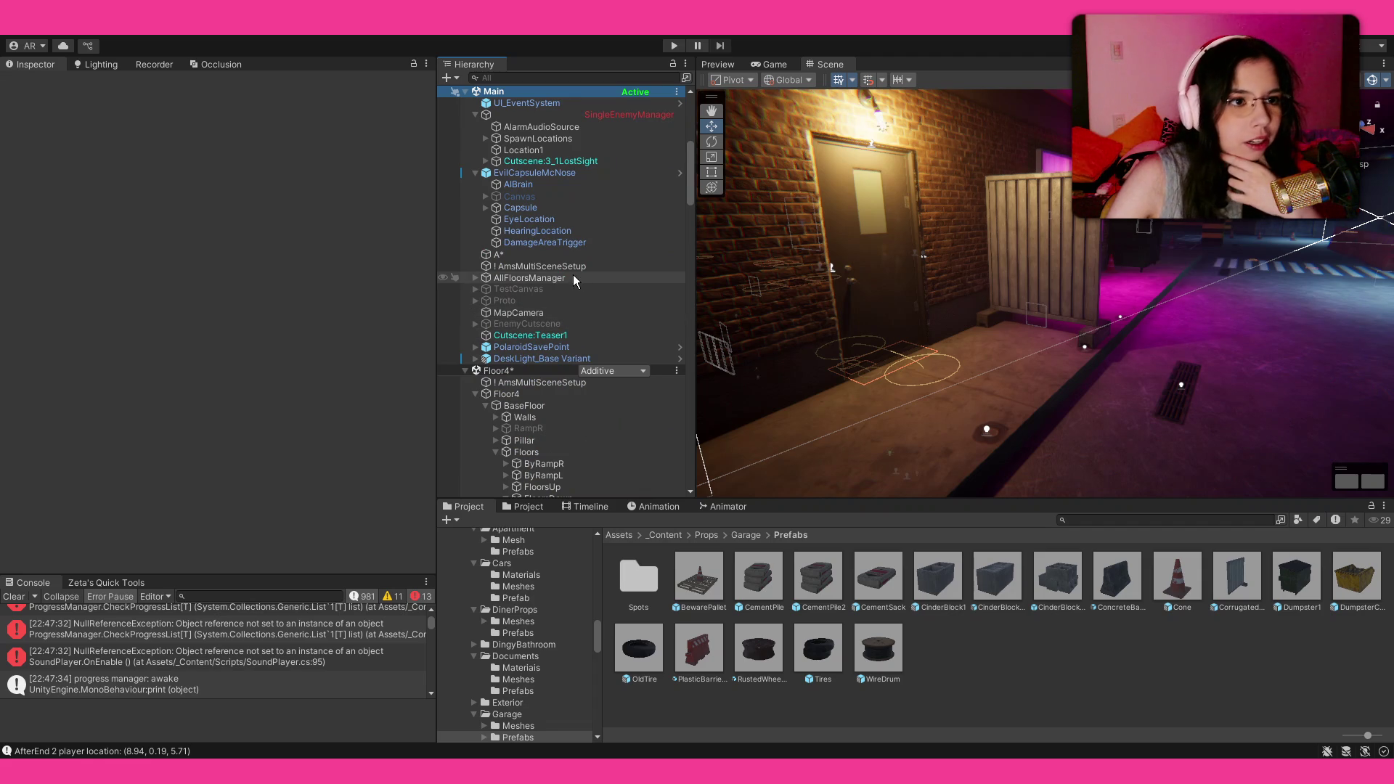
{"action": "left_click", "coordinate": [519, 184]}
{"action": "scroll", "coordinate": [224, 414], "scroll_direction": "down", "scroll_amount": 10}
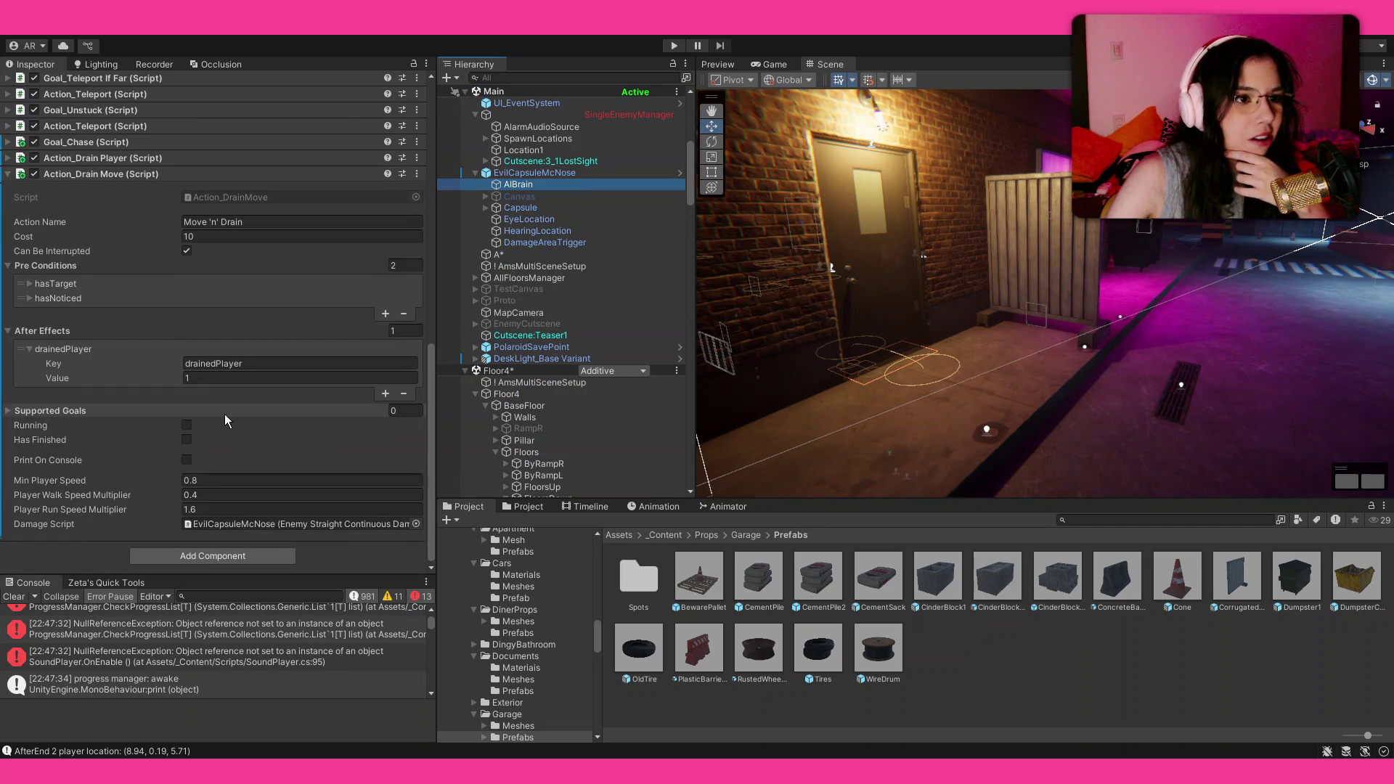
Step: Set Drain Move's Player Run Speed Multiplier to 1.2 and restore Min Player Speed to 0.8
{"action": "left_click", "coordinate": [216, 509]}
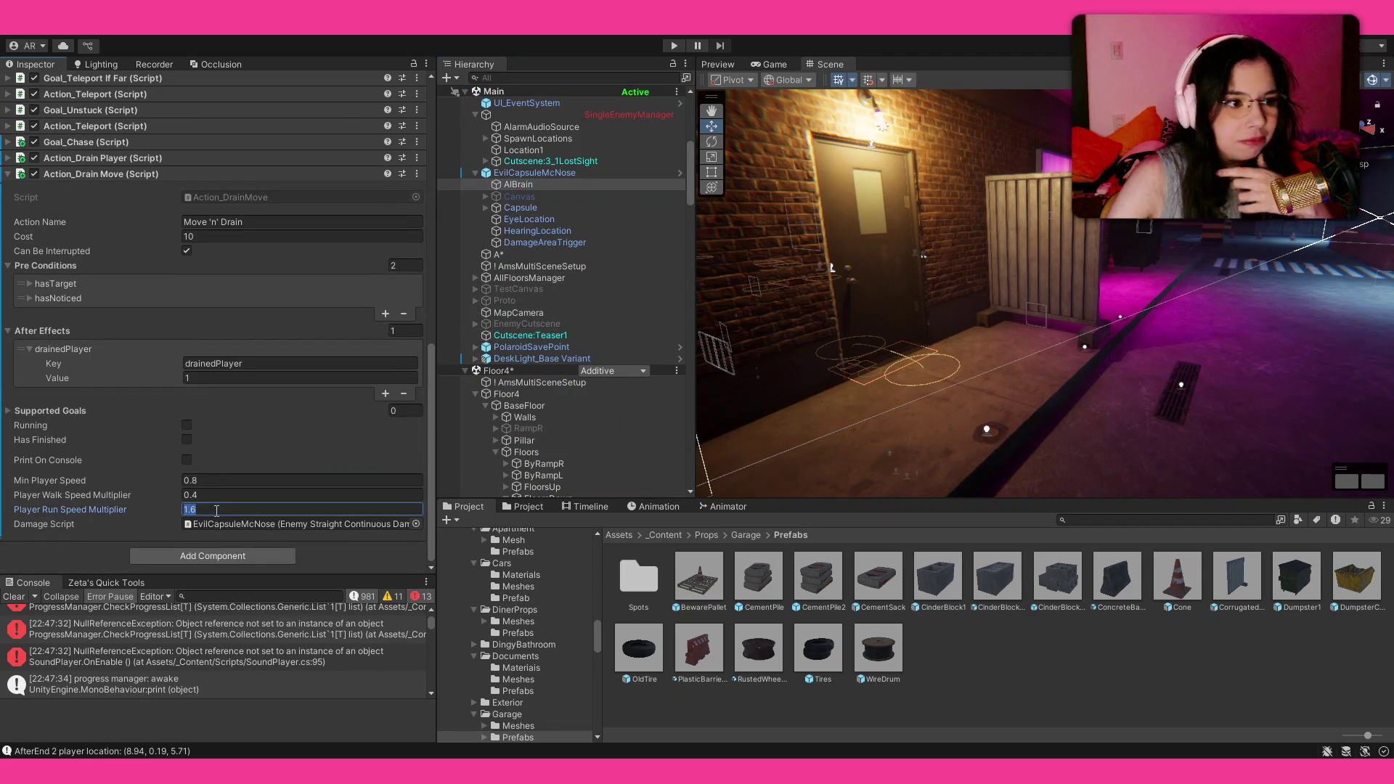
{"action": "type", "text": "1,2"}
{"action": "key", "text": "Return"}
{"action": "left_click", "coordinate": [224, 481]}
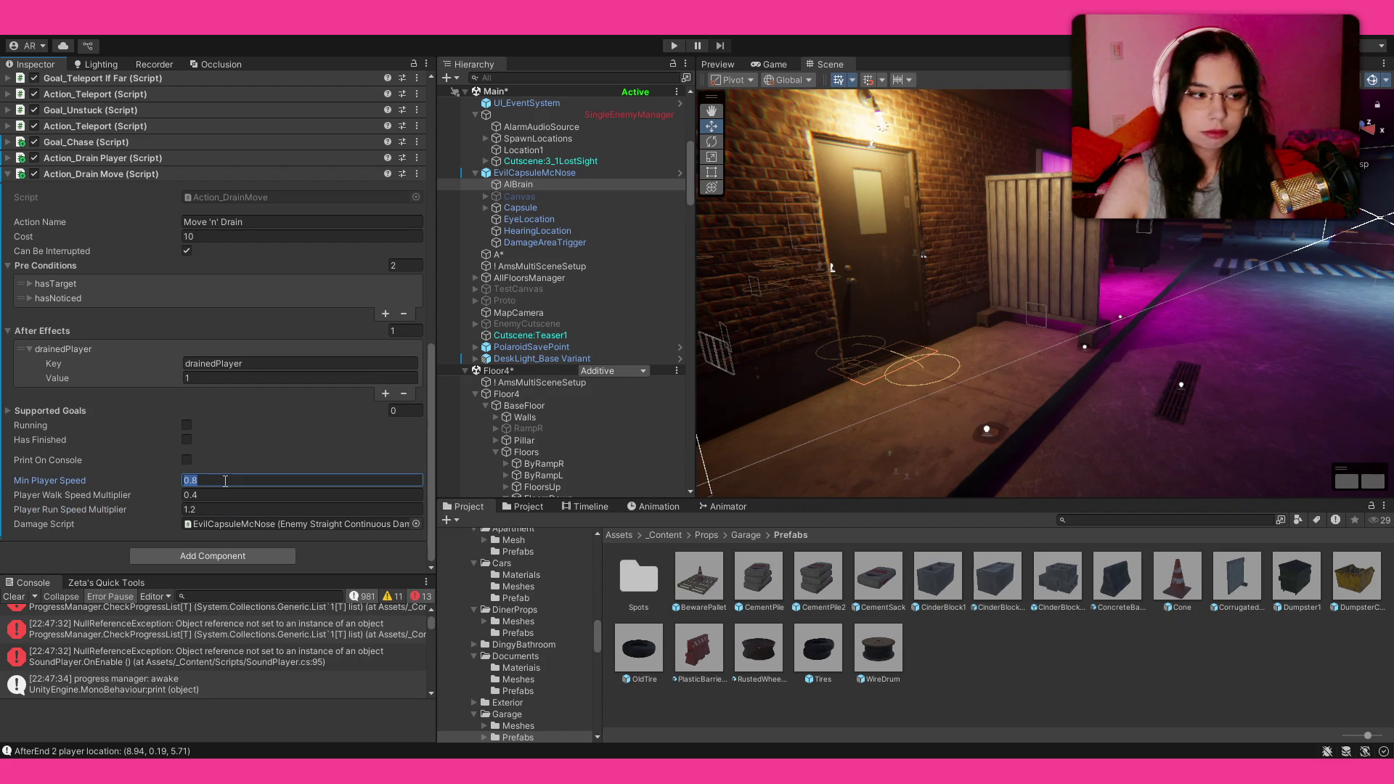
{"action": "type", "text": ",55"}
{"action": "key", "text": "Return"}
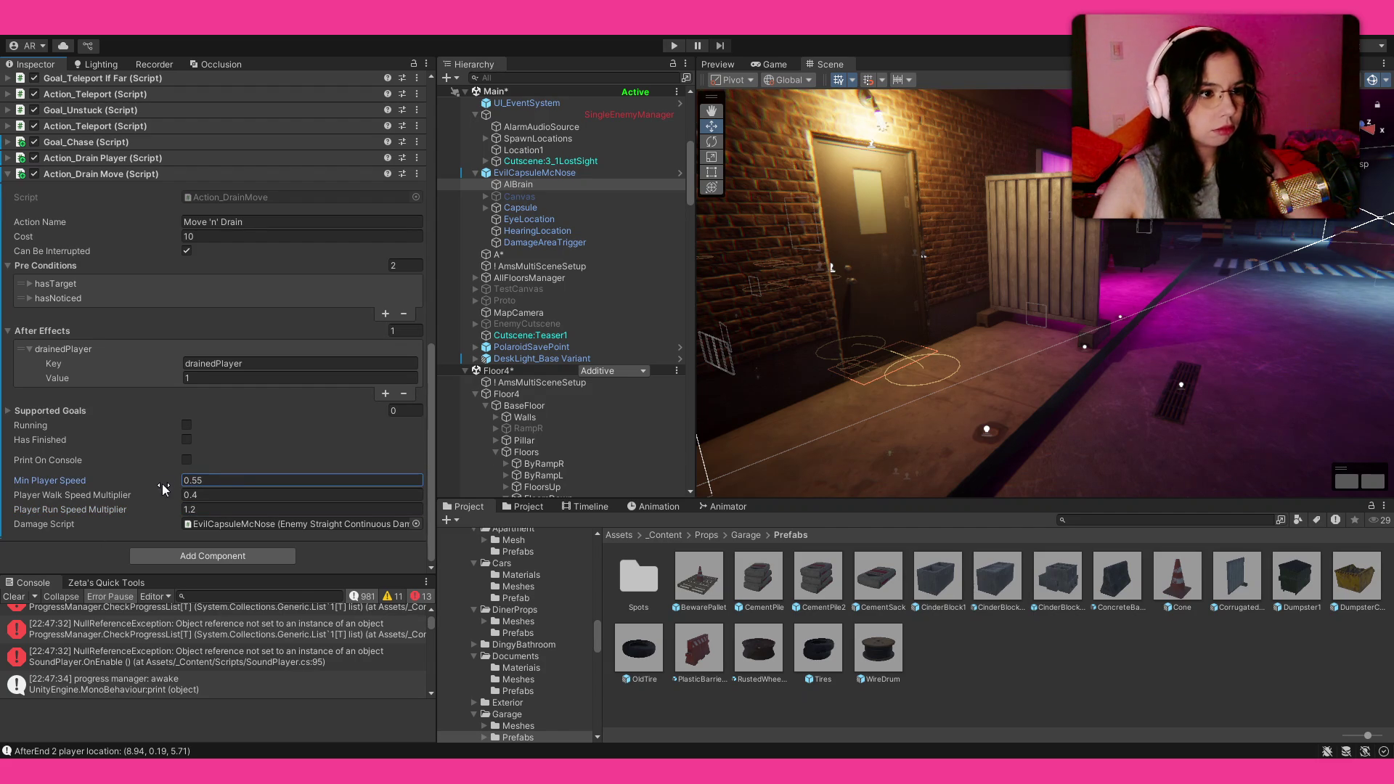
{"action": "left_click", "coordinate": [204, 484]}
{"action": "type", "text": "0.8"}
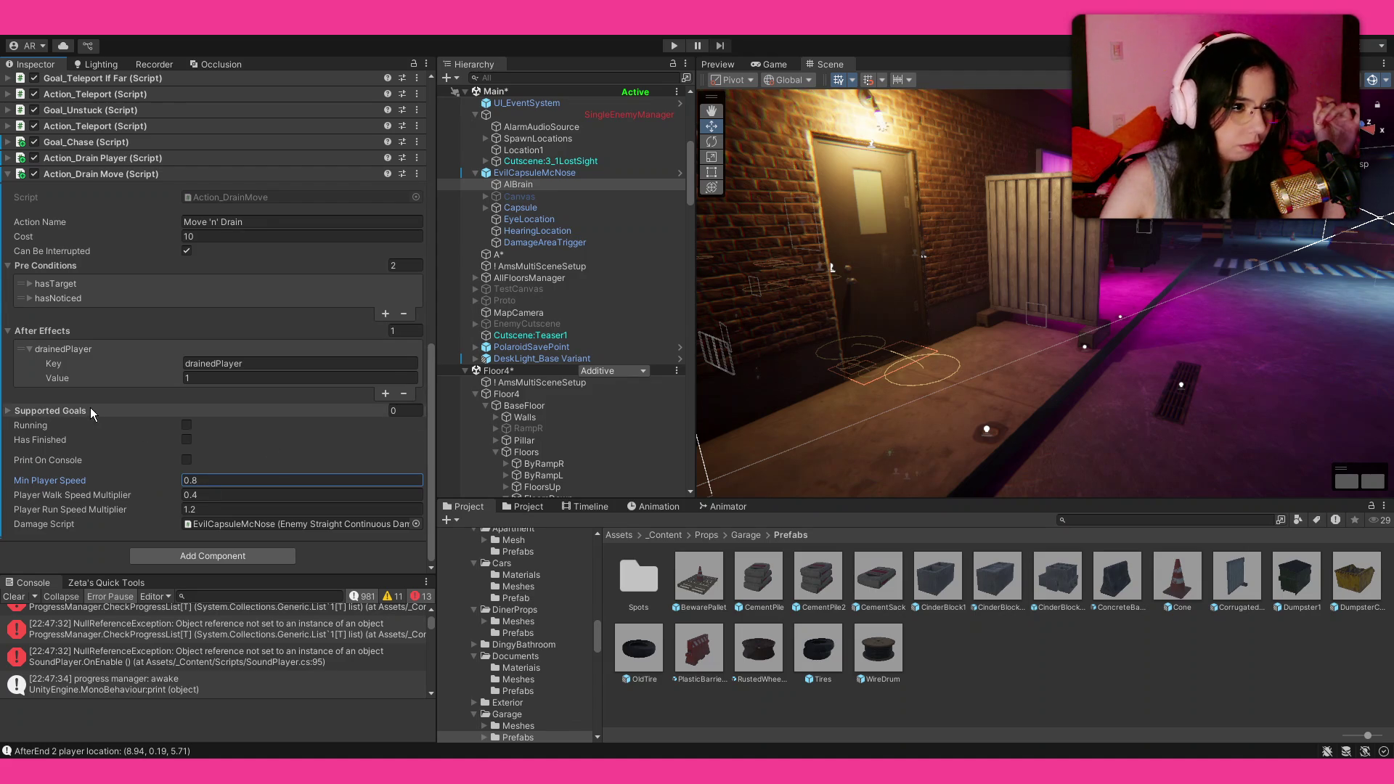
Step: Review then collapse Action_Move To Target, and expand Goal_Chase (Chase Priority 60, AI Speed Multiplier 1)
{"action": "scroll", "coordinate": [90, 407], "scroll_direction": "up", "scroll_amount": 10}
{"action": "scroll", "coordinate": [115, 434], "scroll_direction": "down", "scroll_amount": 2}
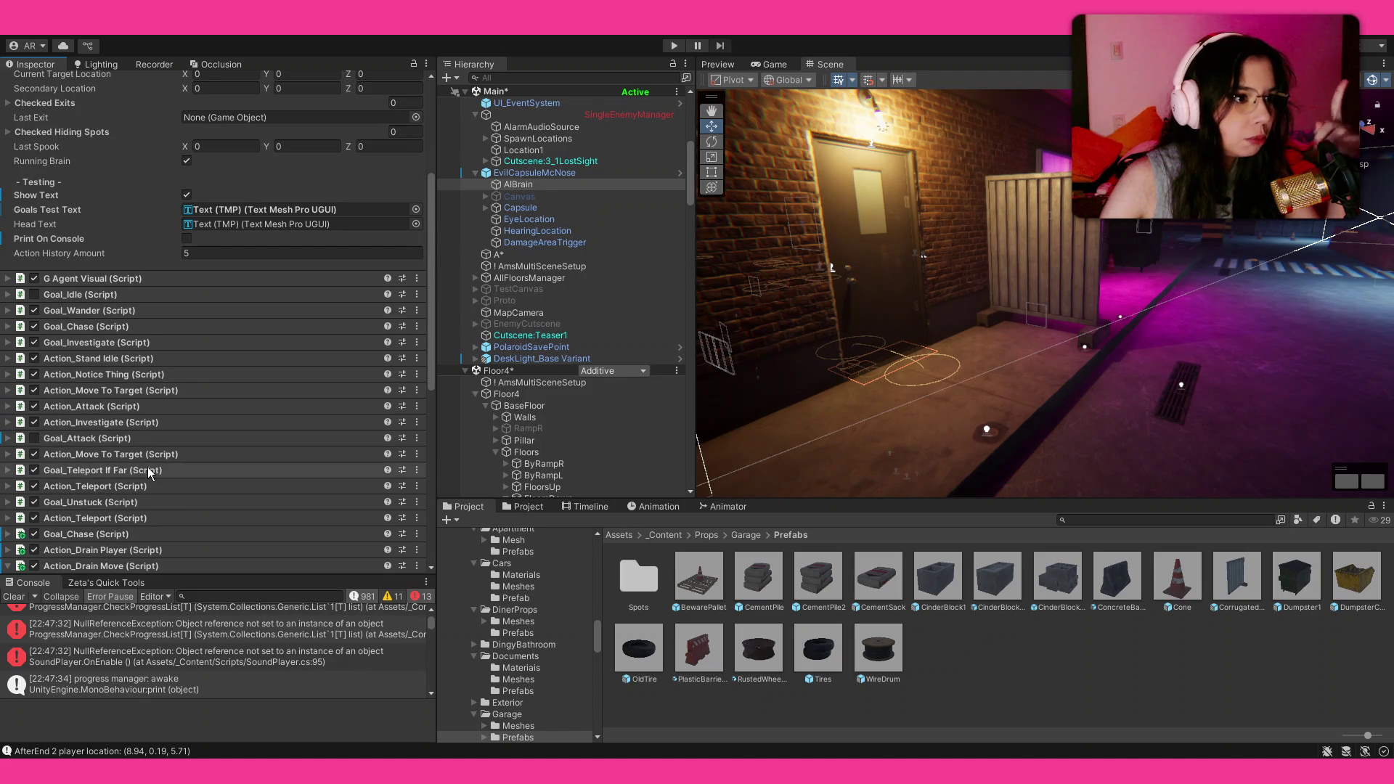
{"action": "left_click", "coordinate": [141, 455]}
{"action": "scroll", "coordinate": [144, 443], "scroll_direction": "down", "scroll_amount": 5}
{"action": "scroll", "coordinate": [211, 421], "scroll_direction": "down", "scroll_amount": 7}
{"action": "scroll", "coordinate": [211, 419], "scroll_direction": "up", "scroll_amount": 5}
{"action": "left_click", "coordinate": [107, 215]}
{"action": "scroll", "coordinate": [130, 145], "scroll_direction": "up", "scroll_amount": 1}
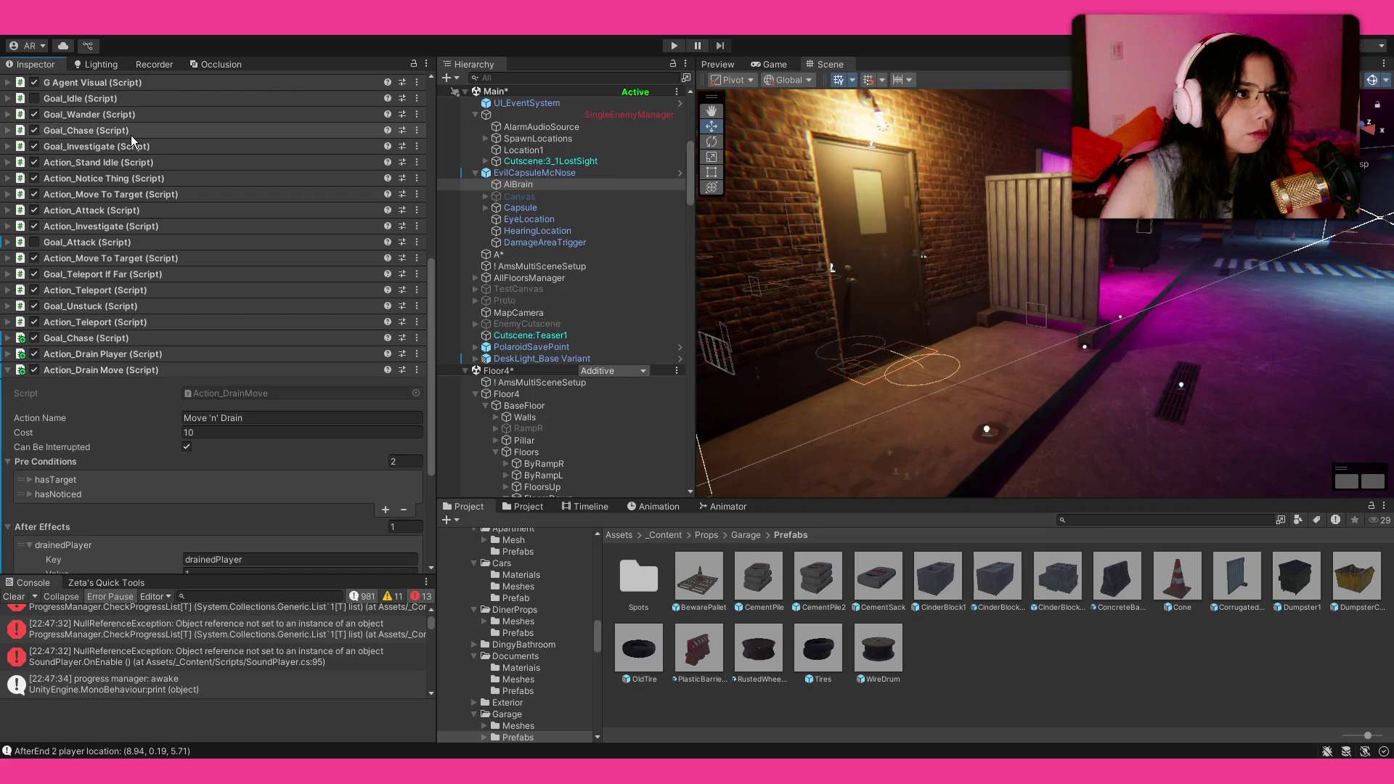
{"action": "left_click", "coordinate": [12, 134]}
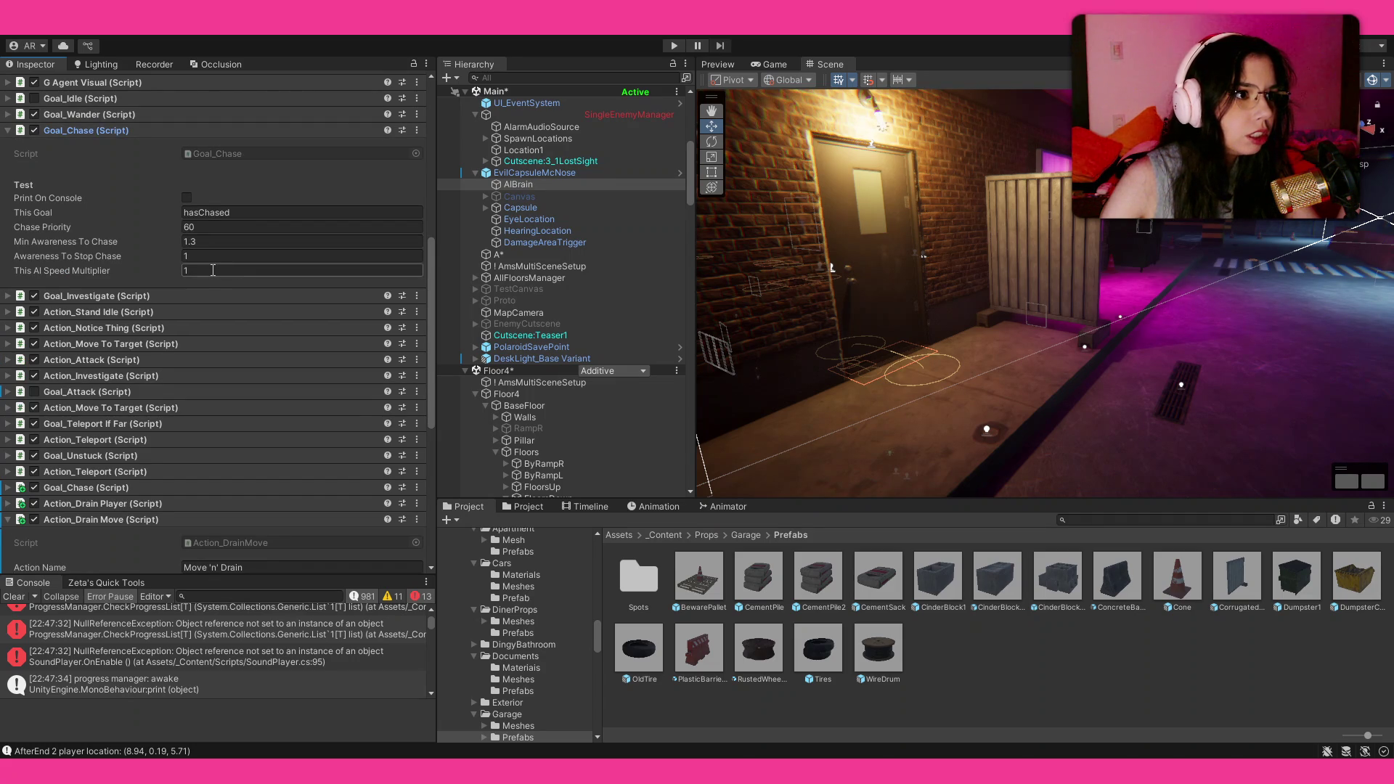
Step: Set Goal_Chase's This AI Speed Multiplier to 0.7 and start playtesting the level
{"action": "left_click", "coordinate": [212, 270]}
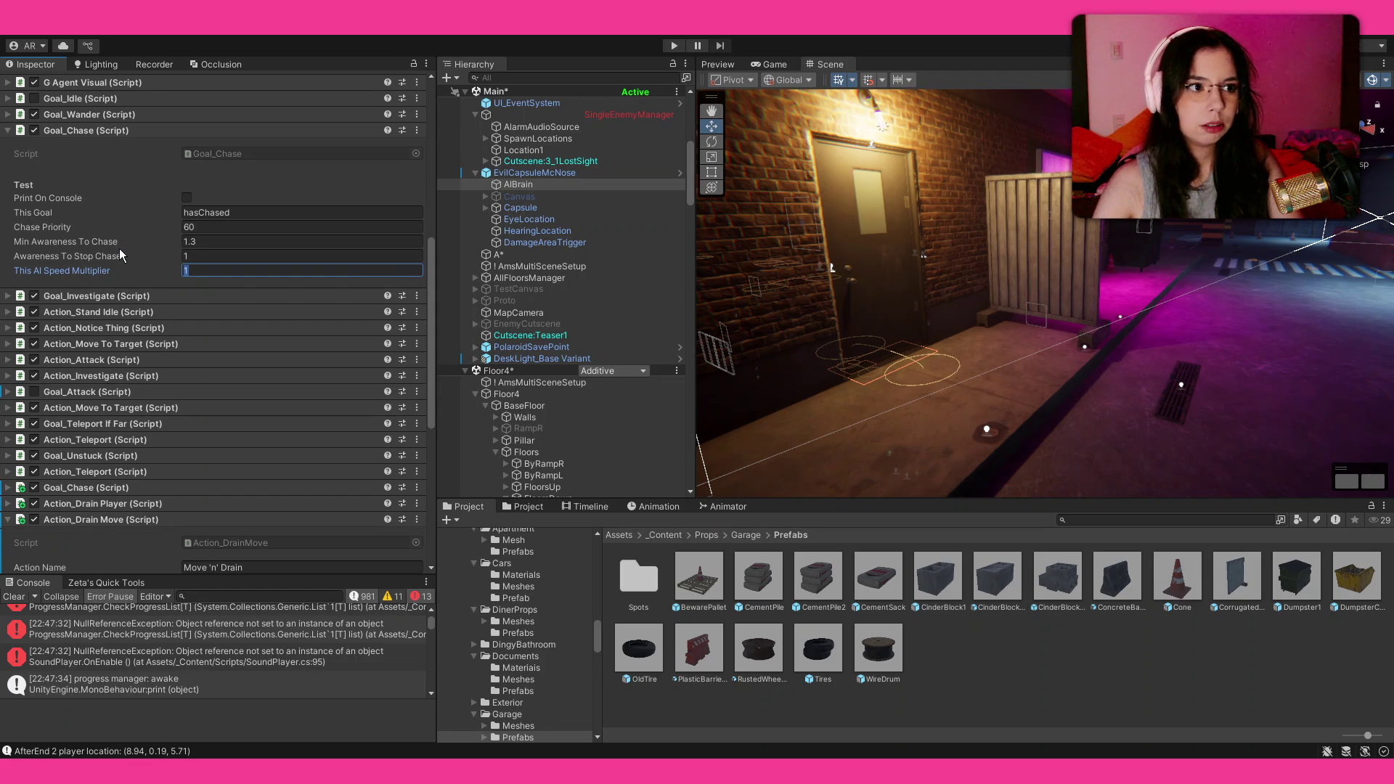
{"action": "type", "text": "0.7"}
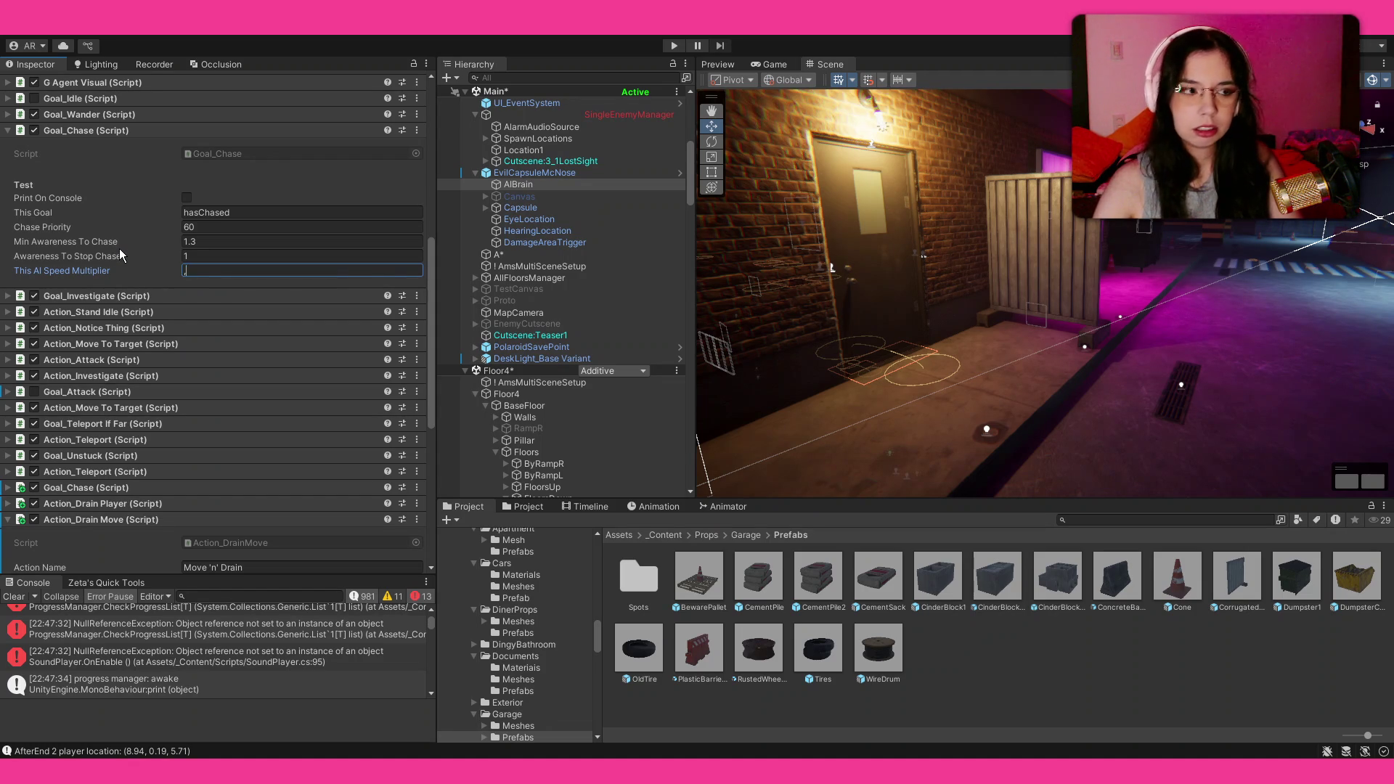
{"action": "left_click", "coordinate": [673, 45]}
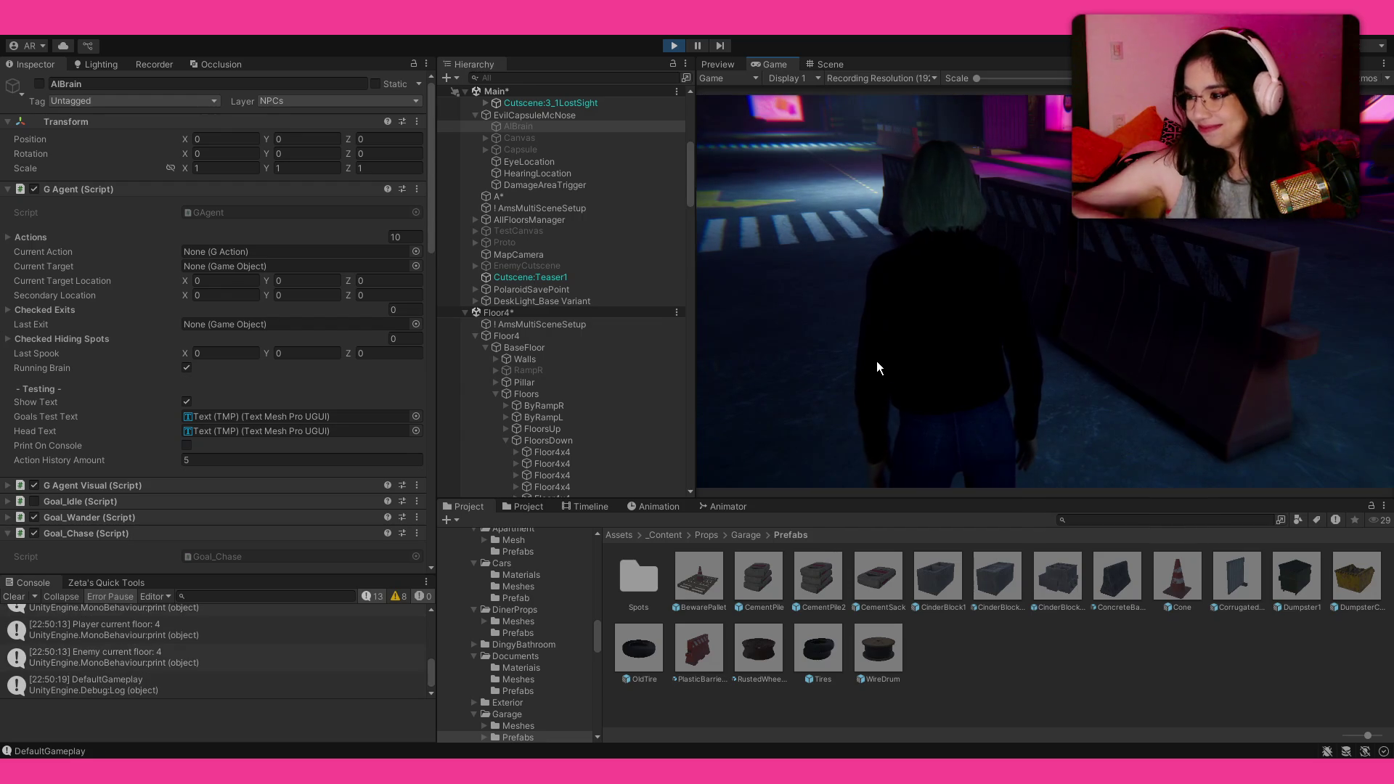
Step: Walk the player forward through the garage until the enemy drains them, then stop the playtest
{"action": "mouse_move", "coordinate": [852, 217]}
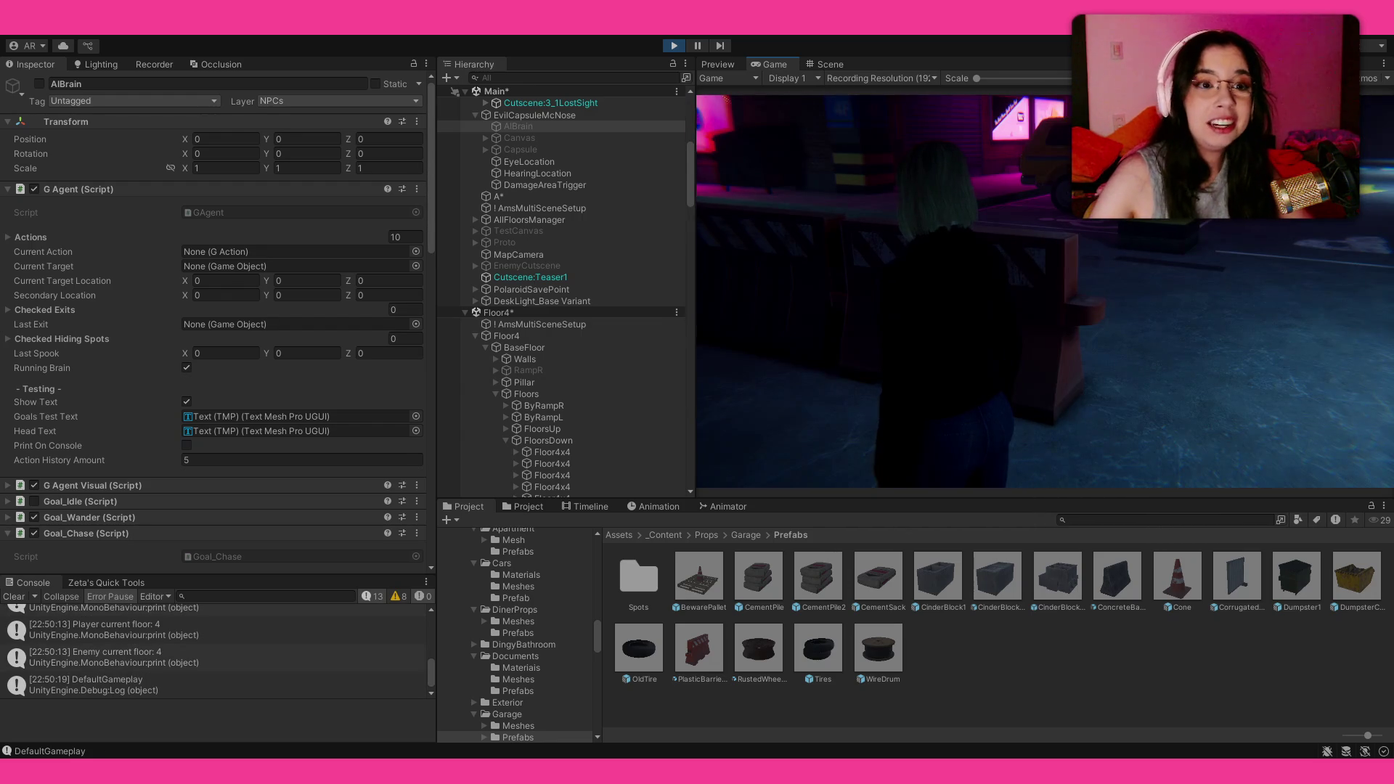
{"action": "key", "text": "w"}
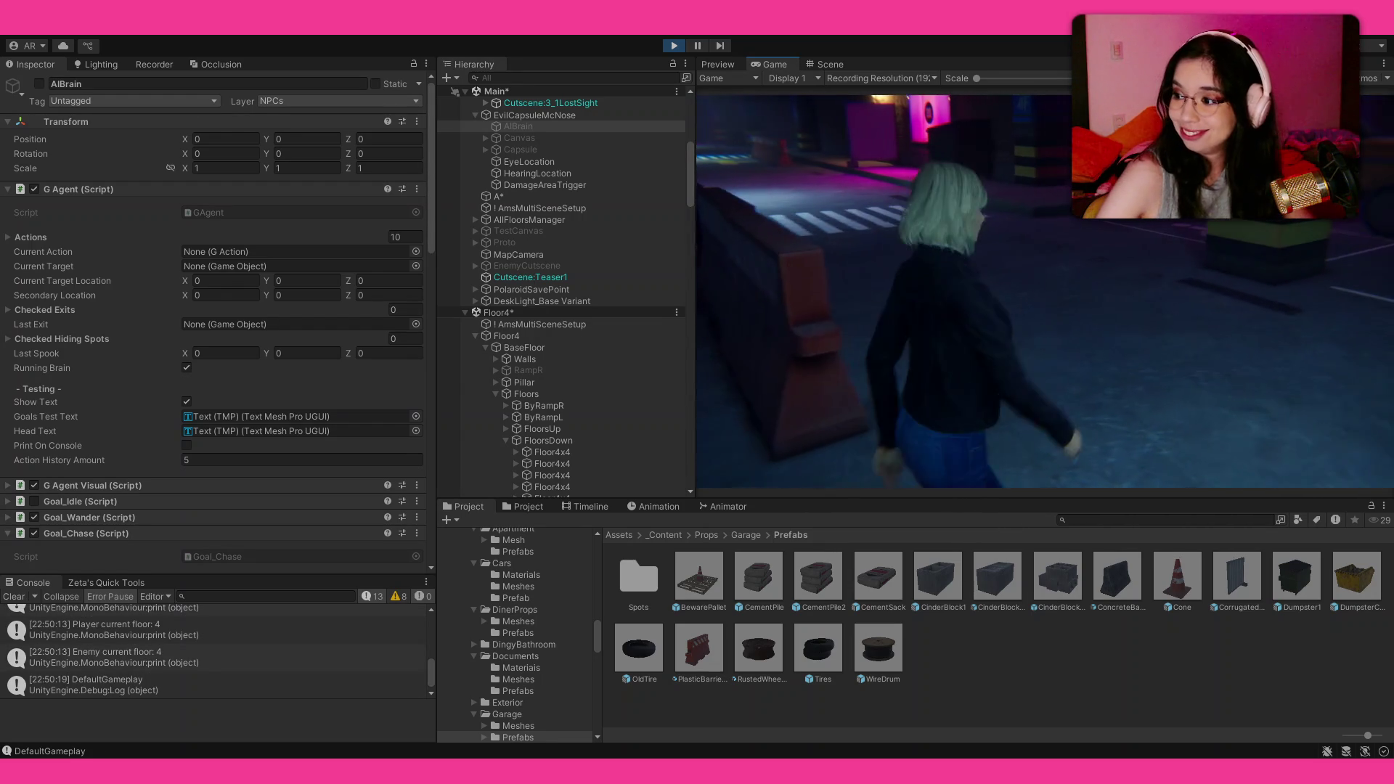
{"action": "key", "text": "w"}
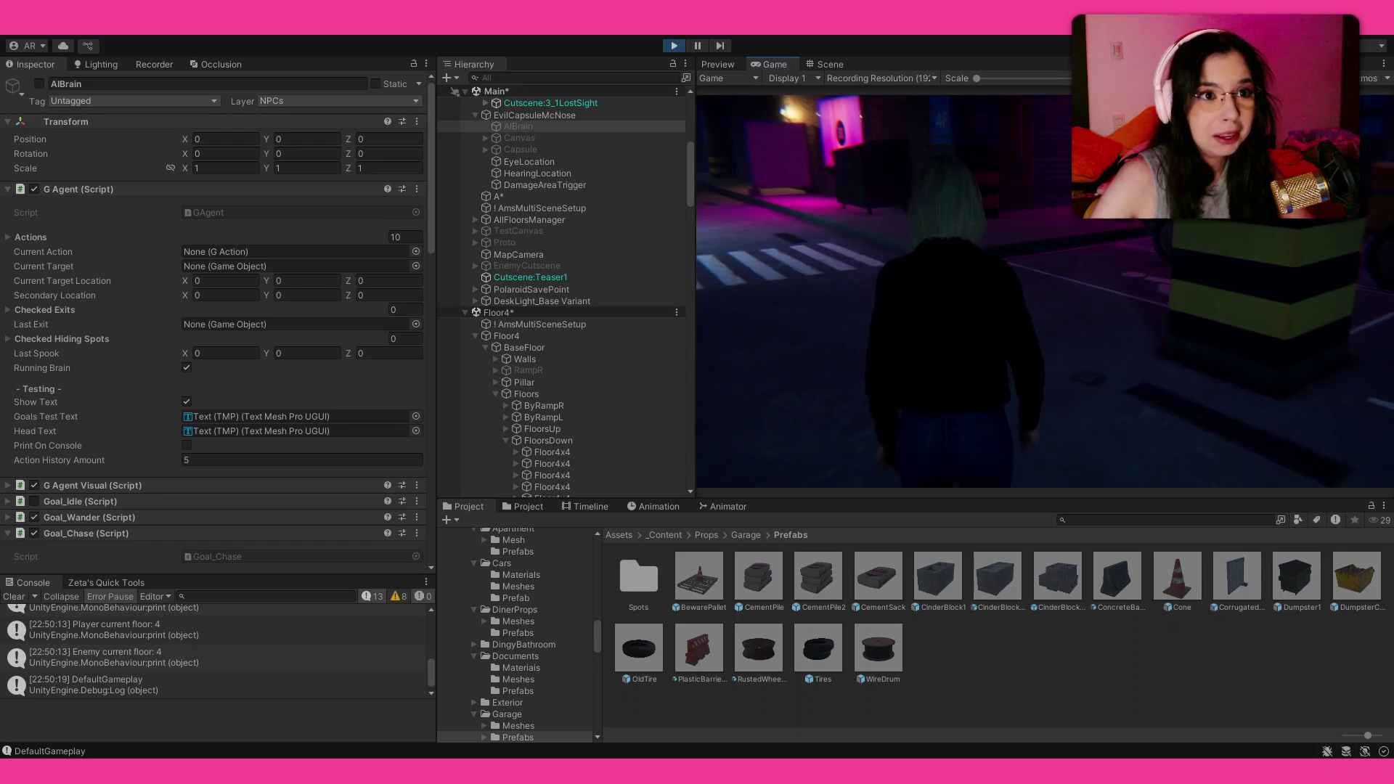
{"action": "key", "text": "w"}
{"action": "key", "text": "w"}
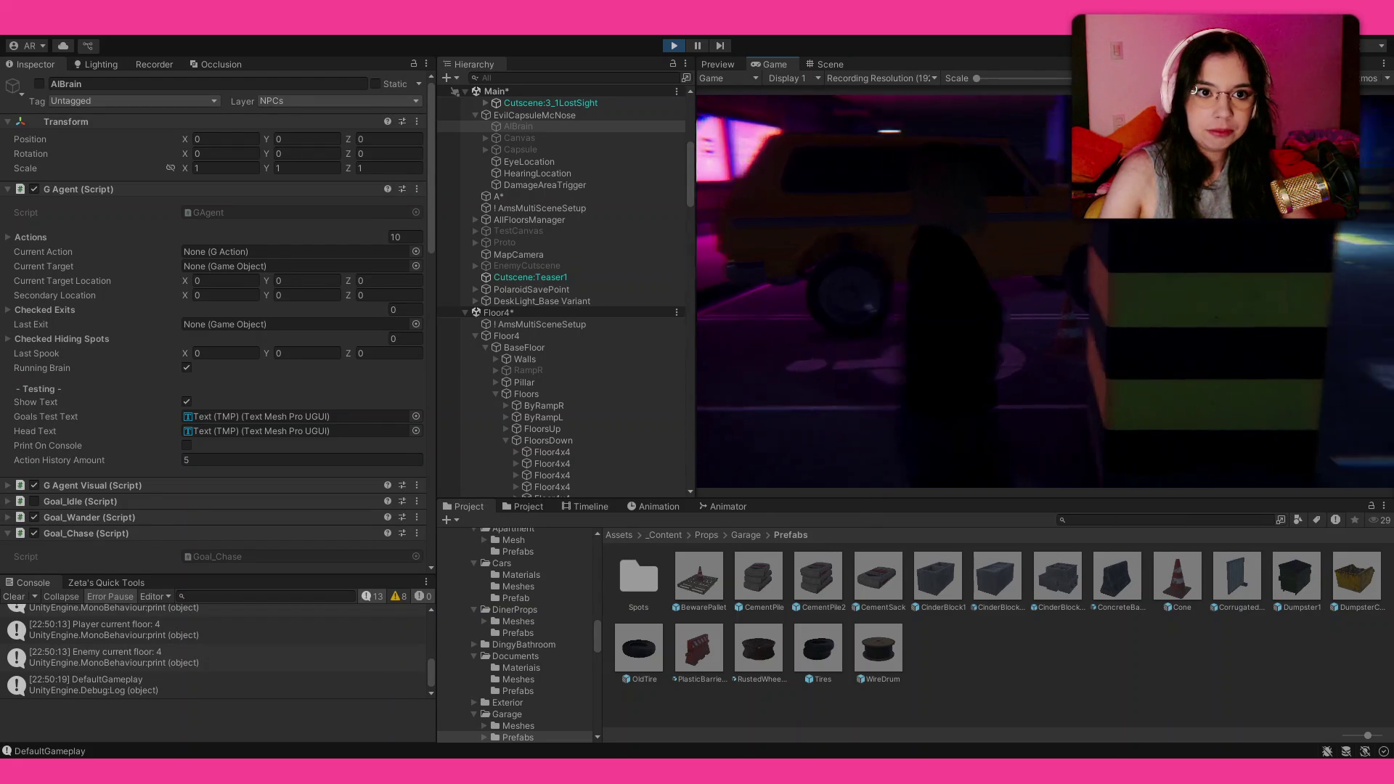
{"action": "key", "text": "w"}
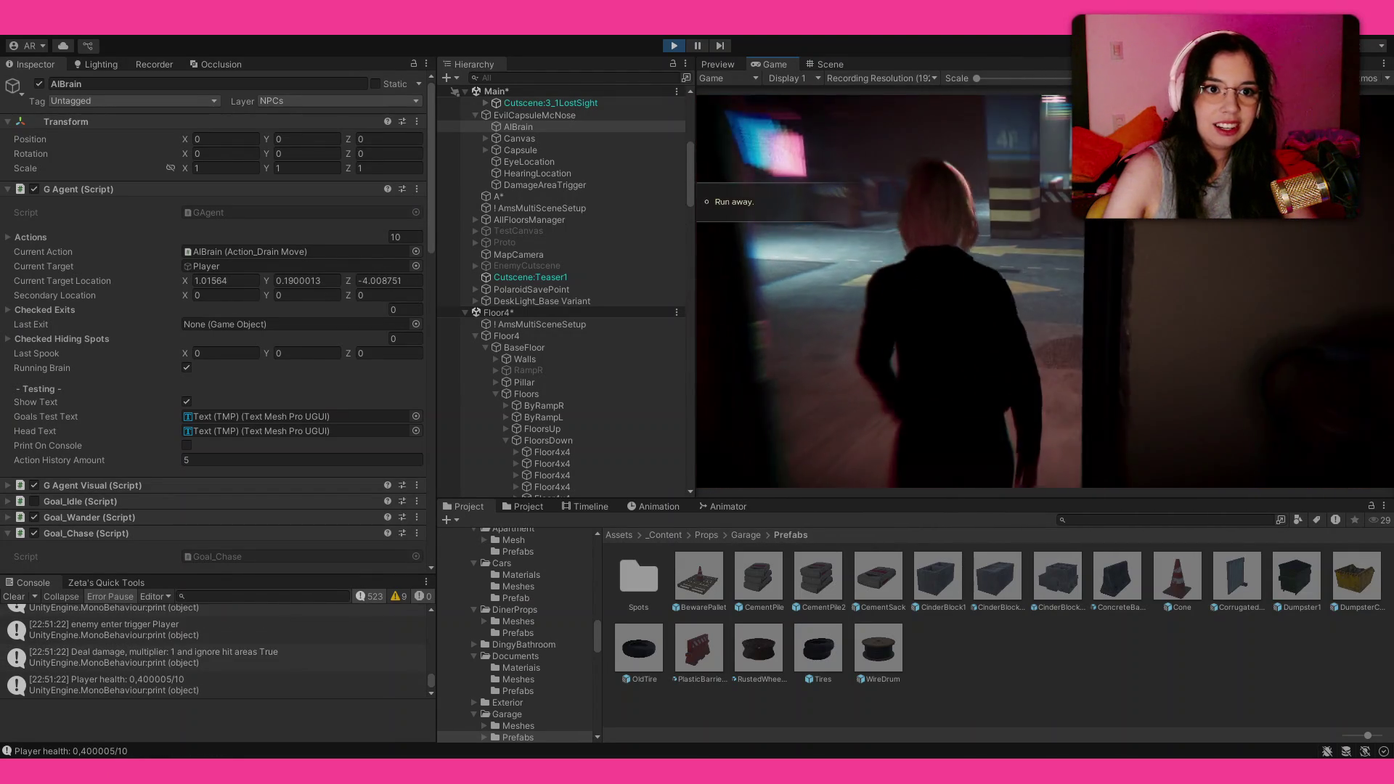
{"action": "left_click", "coordinate": [685, 46]}
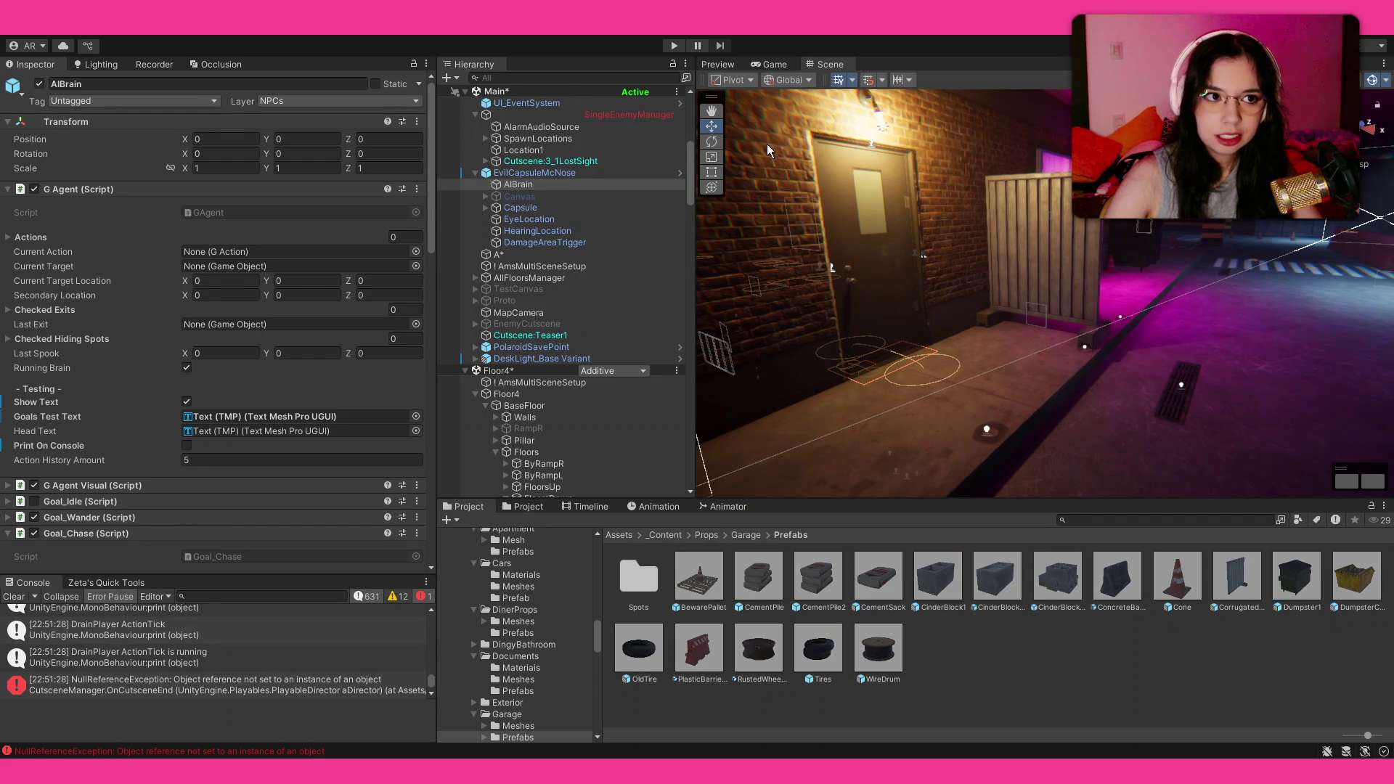
Step: Shift the Scene view to bring the fence beside the garage door into focus
{"action": "scroll", "coordinate": [579, 260], "scroll_direction": "up", "scroll_amount": 3}
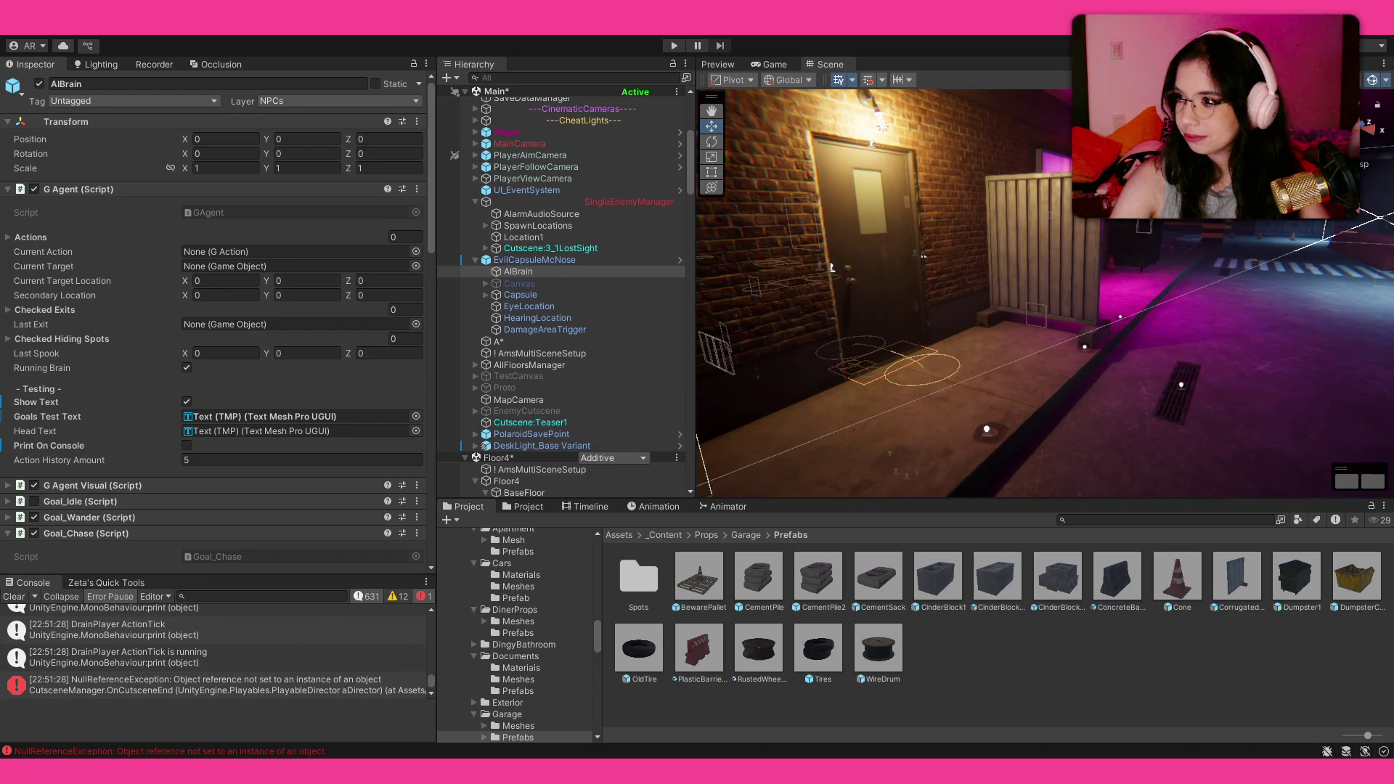
{"action": "left_click_drag", "start_coordinate": [1088, 251], "coordinate": [1051, 245]}
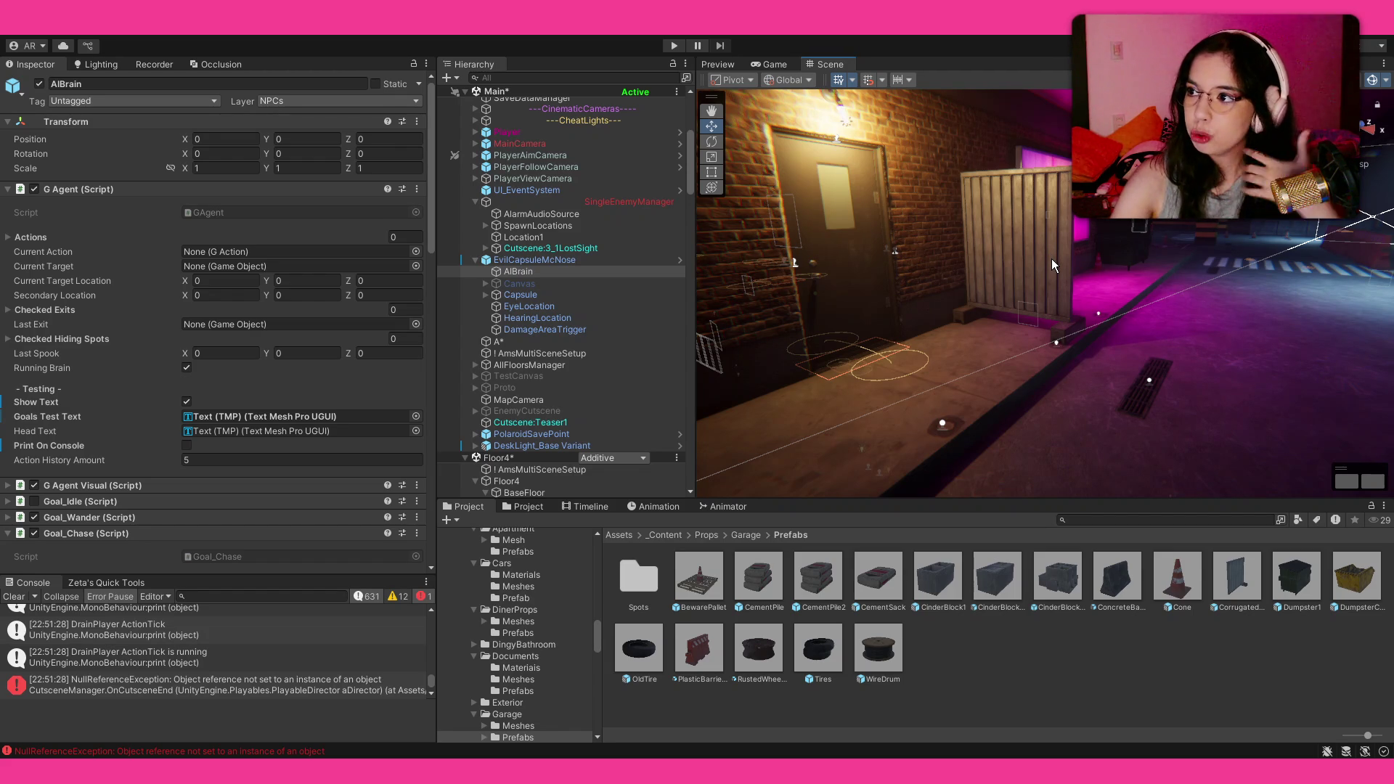
{"action": "left_click_drag", "start_coordinate": [1061, 250], "coordinate": [1206, 241]}
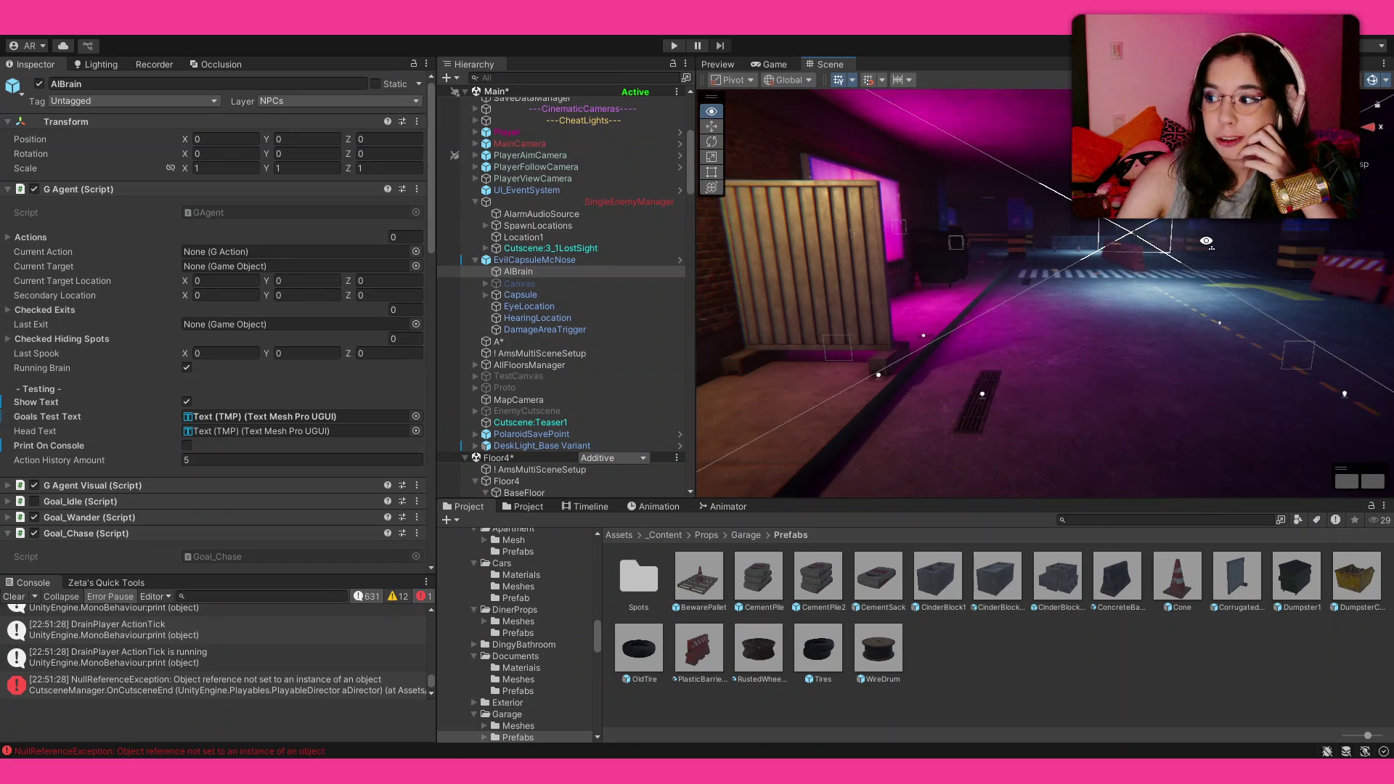
{"action": "scroll", "coordinate": [1005, 268], "scroll_direction": "up", "scroll_amount": 3}
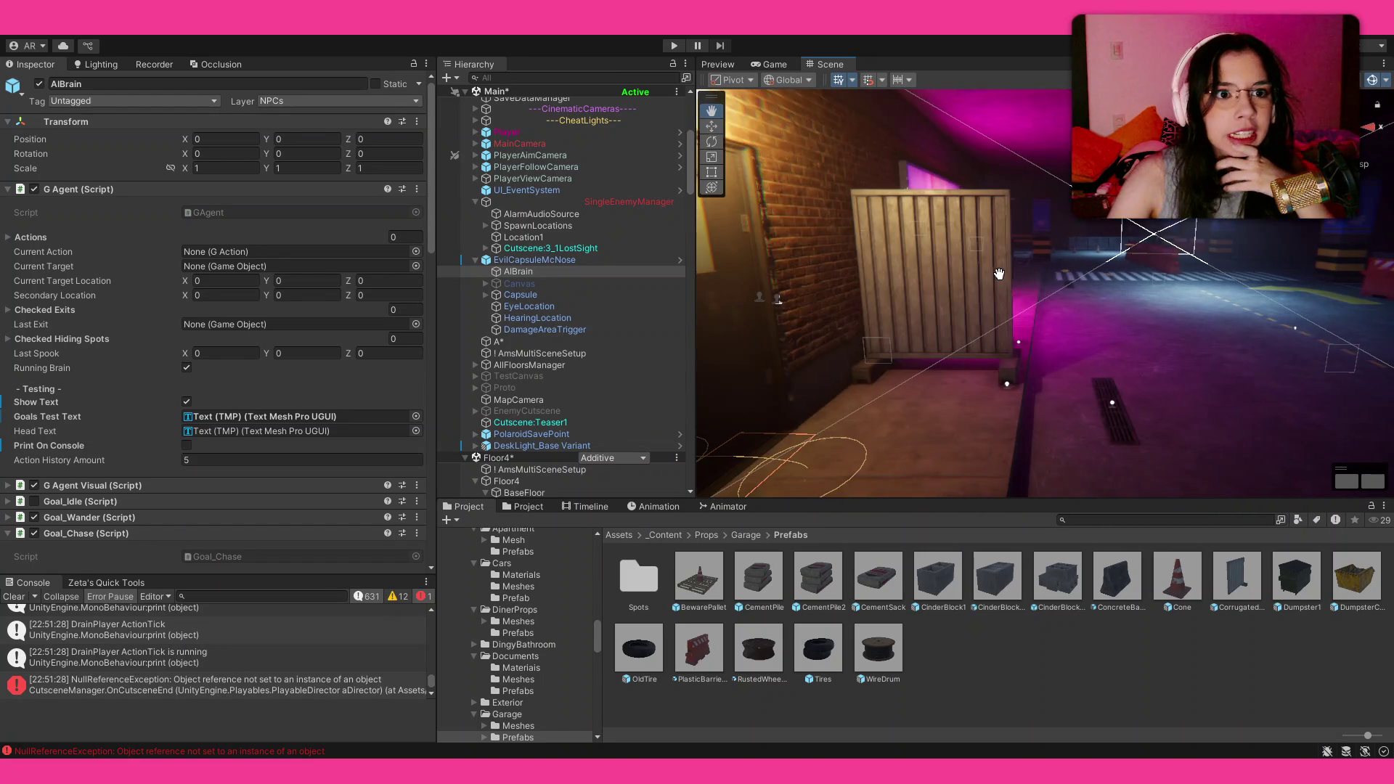
{"action": "scroll", "coordinate": [999, 273], "scroll_direction": "up", "scroll_amount": 3}
{"action": "mouse_move", "coordinate": [1087, 272]}
{"action": "left_mouse_down"}
{"action": "mouse_move", "coordinate": [1014, 219]}
{"action": "mouse_move", "coordinate": [1047, 231]}
{"action": "mouse_move", "coordinate": [1002, 305]}
{"action": "mouse_move", "coordinate": [992, 285]}
{"action": "mouse_move", "coordinate": [890, 312]}
{"action": "mouse_move", "coordinate": [796, 377]}
{"action": "mouse_move", "coordinate": [806, 398]}
{"action": "mouse_move", "coordinate": [808, 290]}
{"action": "mouse_move", "coordinate": [624, 377]}
{"action": "mouse_move", "coordinate": [553, 360]}
{"action": "left_mouse_up"}
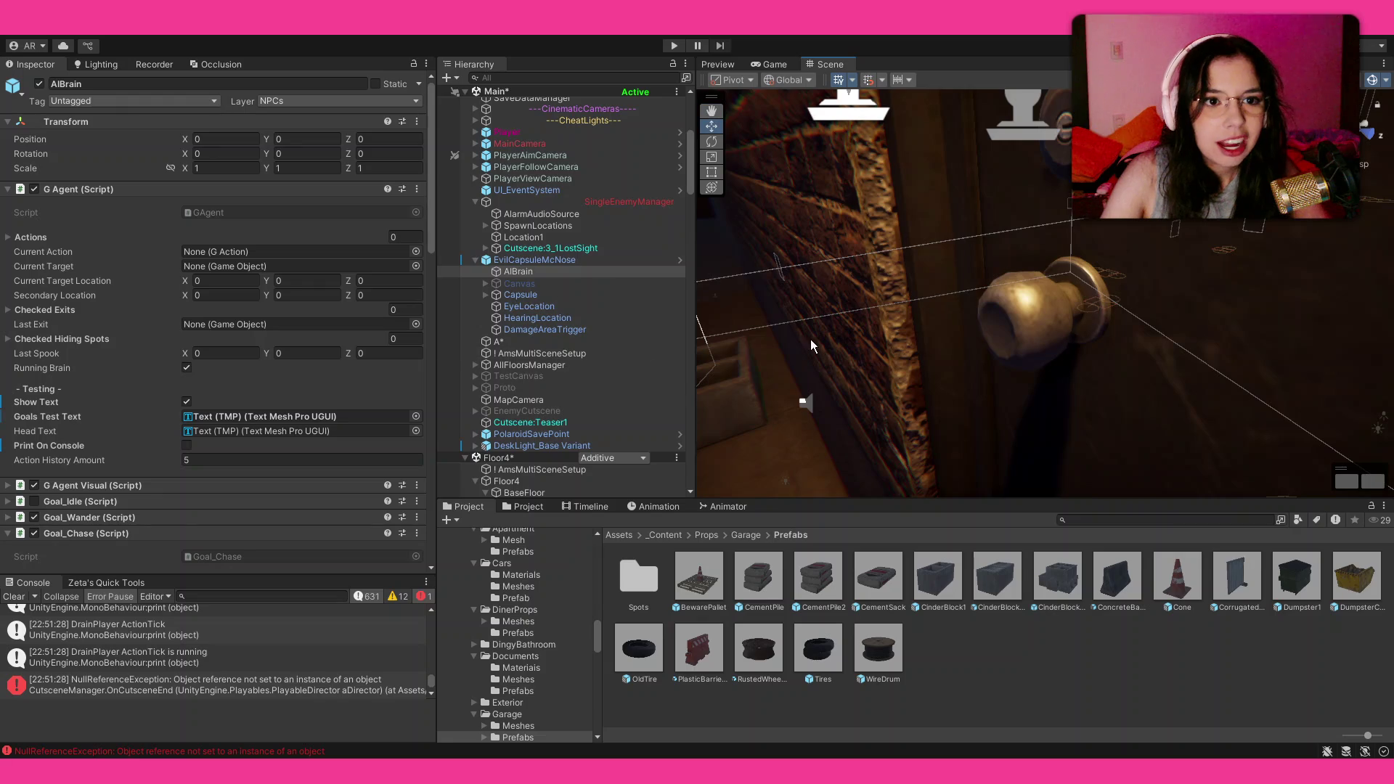
{"action": "mouse_move", "coordinate": [945, 341]}
{"action": "left_mouse_down"}
{"action": "mouse_move", "coordinate": [1012, 278]}
{"action": "mouse_move", "coordinate": [1022, 345]}
{"action": "mouse_move", "coordinate": [1155, 246]}
{"action": "left_mouse_up"}
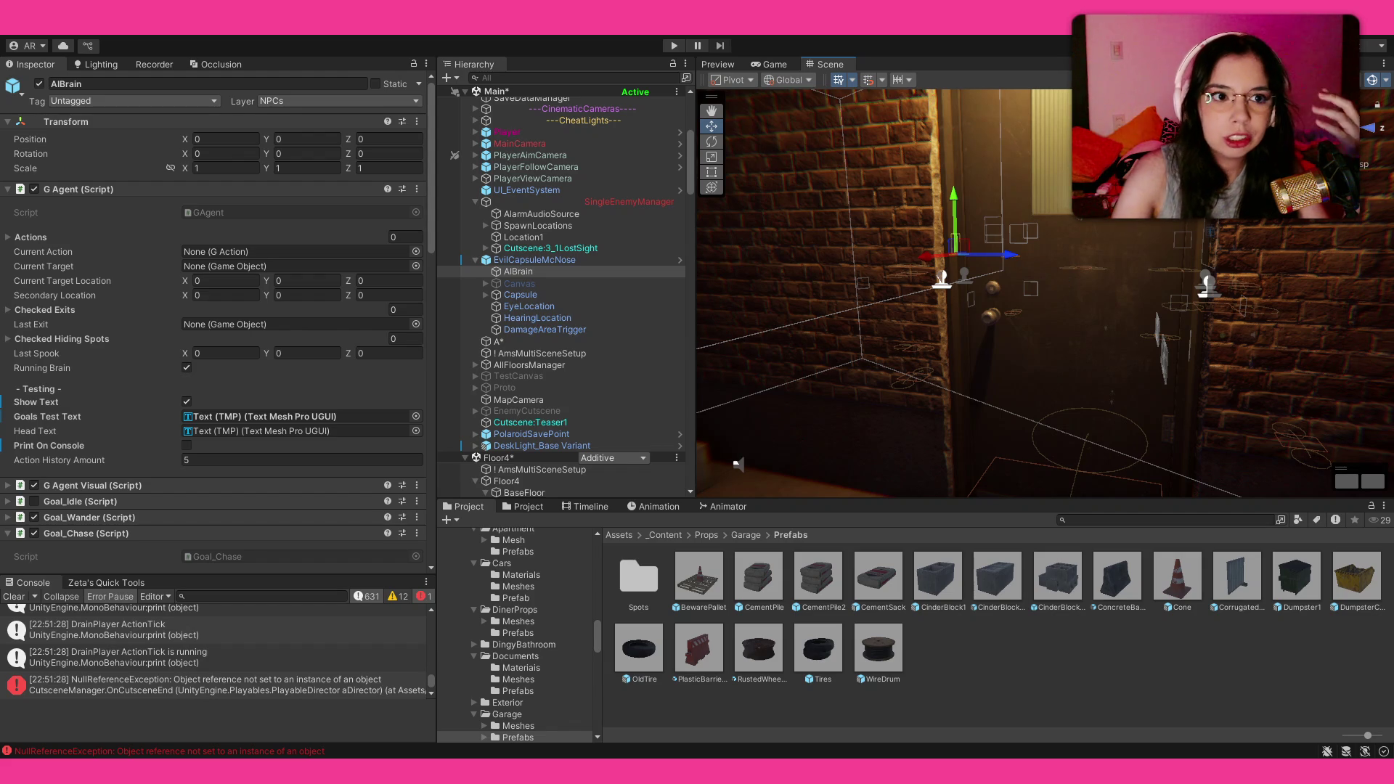
Step: Zoom, pan and rotate the Scene view over to the dim tiled room with the pallet and lamp
{"action": "scroll", "coordinate": [1073, 223], "scroll_direction": "down", "scroll_amount": 5}
{"action": "scroll", "coordinate": [1065, 223], "scroll_direction": "up", "scroll_amount": 5}
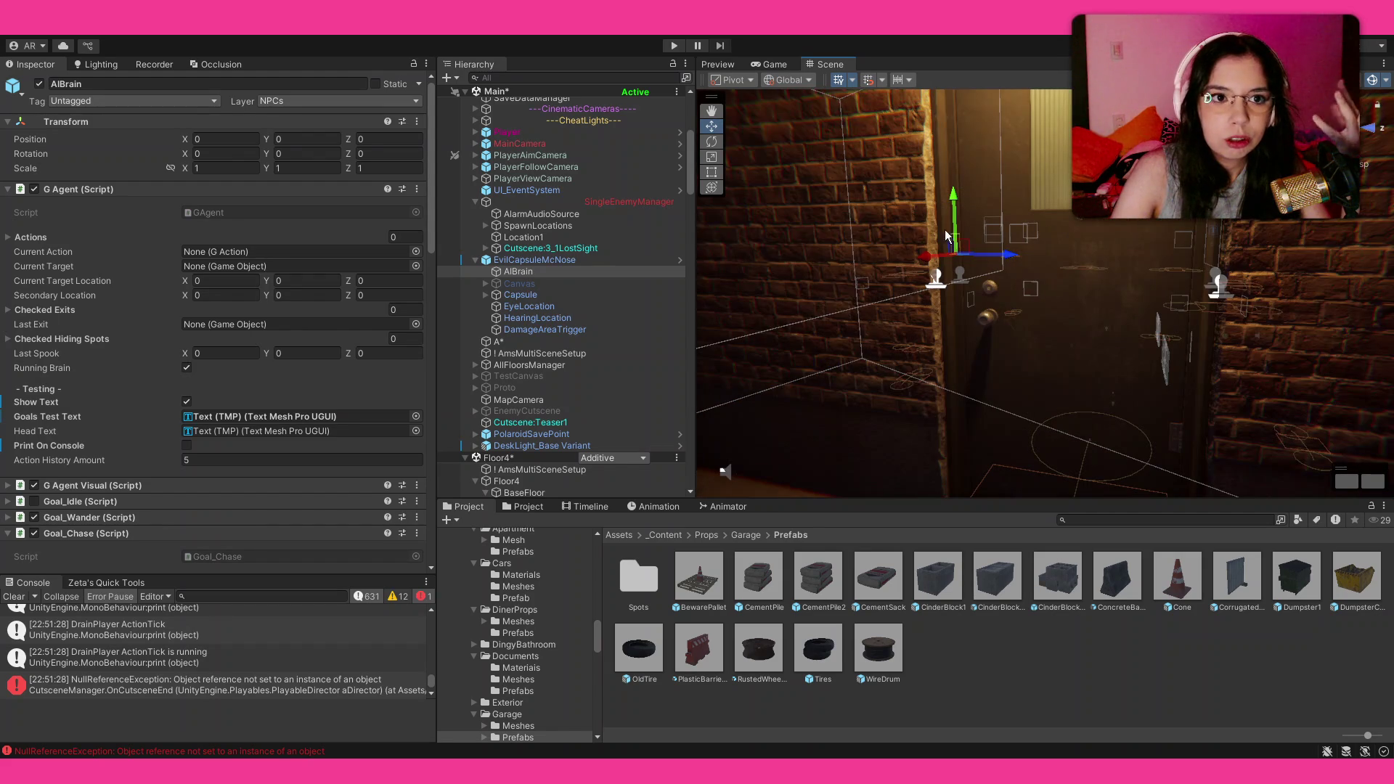
{"action": "left_click_drag", "start_coordinate": [896, 227], "coordinate": [894, 240]}
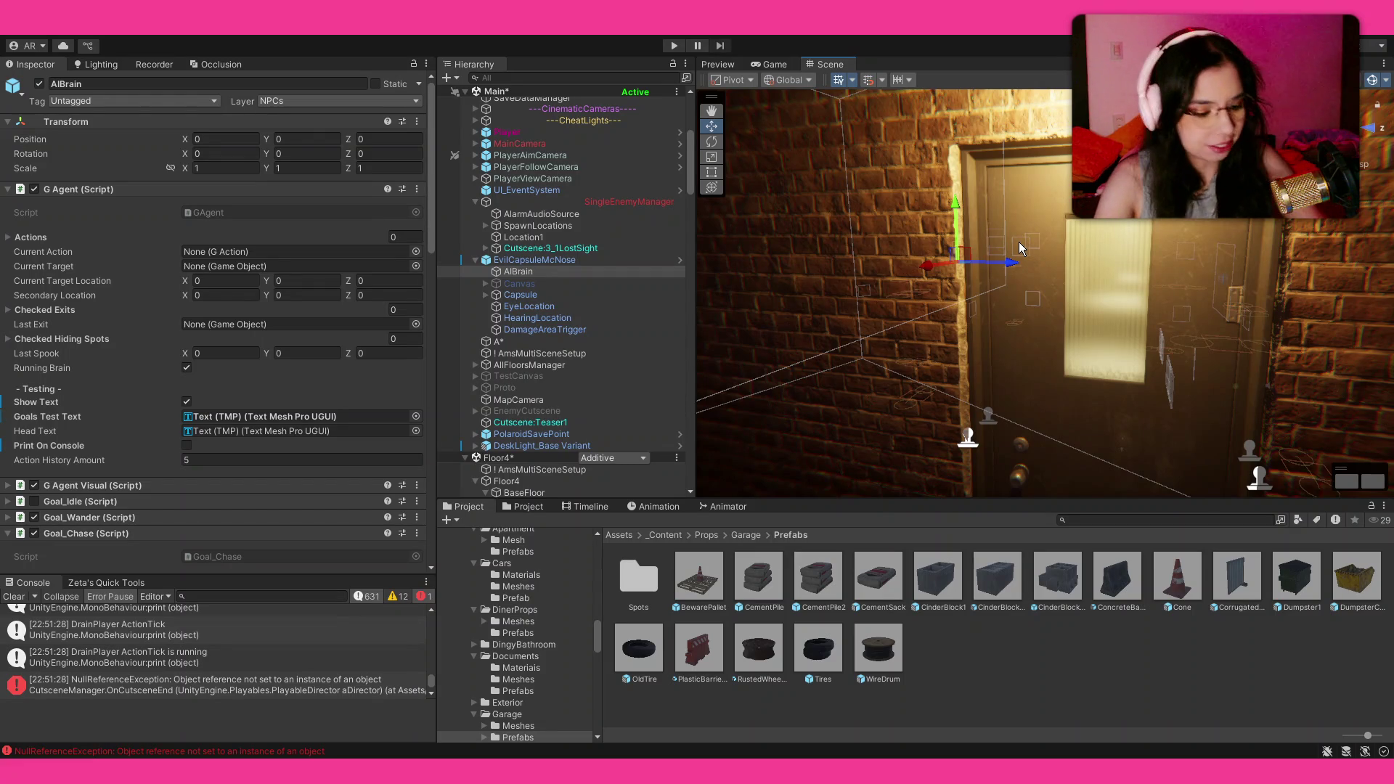
{"action": "mouse_move", "coordinate": [1035, 365]}
{"action": "left_mouse_down"}
{"action": "mouse_move", "coordinate": [941, 338]}
{"action": "mouse_move", "coordinate": [1087, 305]}
{"action": "left_mouse_up"}
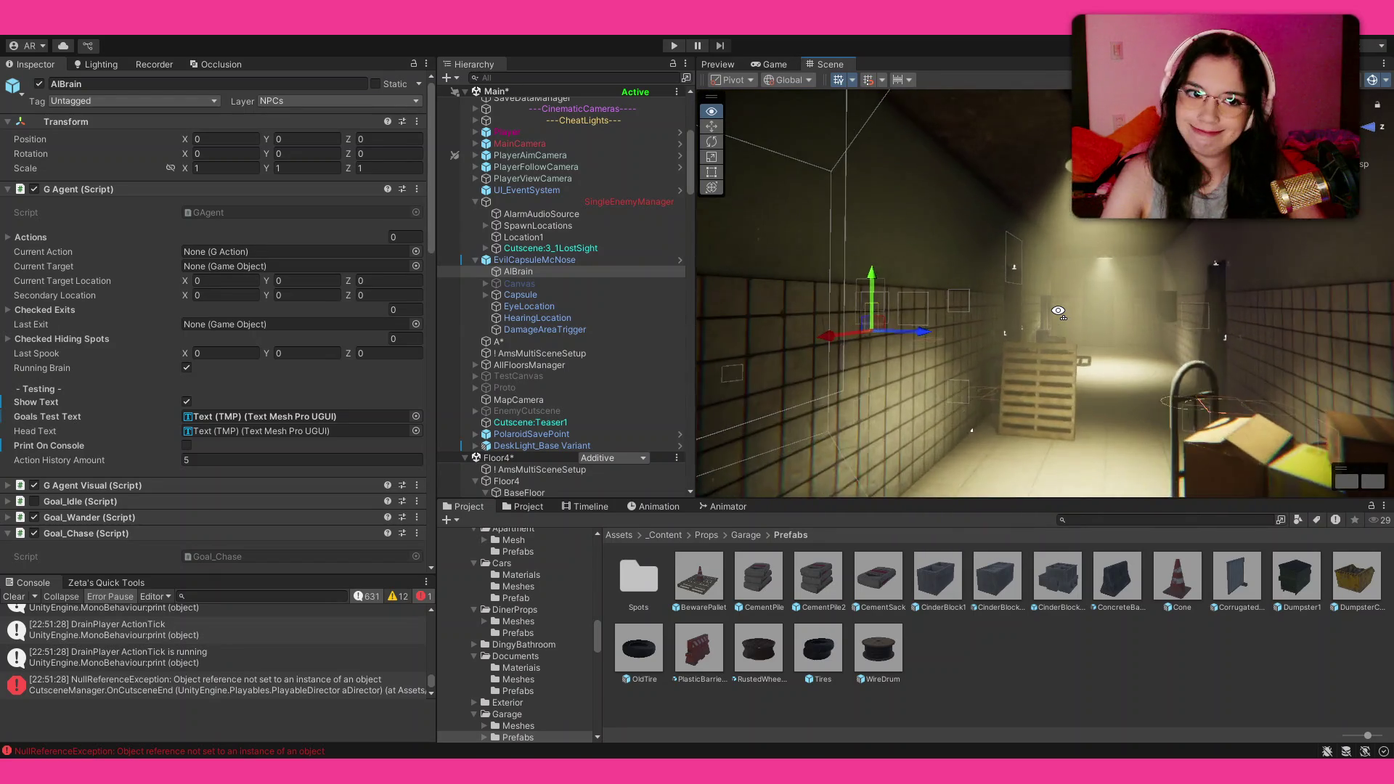
{"action": "left_click_drag", "start_coordinate": [1137, 372], "coordinate": [1136, 372]}
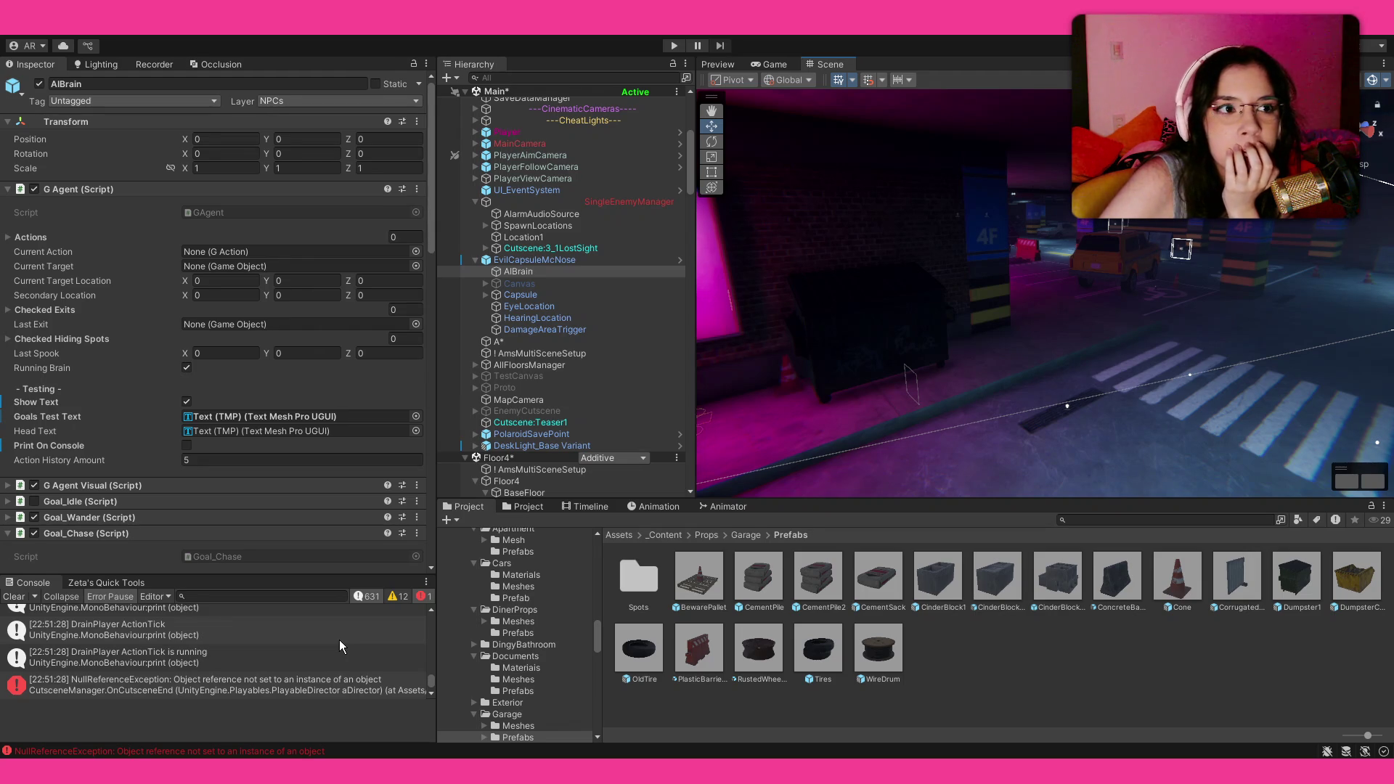
Step: Zoom the Scene view onto the pink-lit garage floor by the dumpster and crosswalk
{"action": "scroll", "coordinate": [81, 378], "scroll_direction": "down", "scroll_amount": 5}
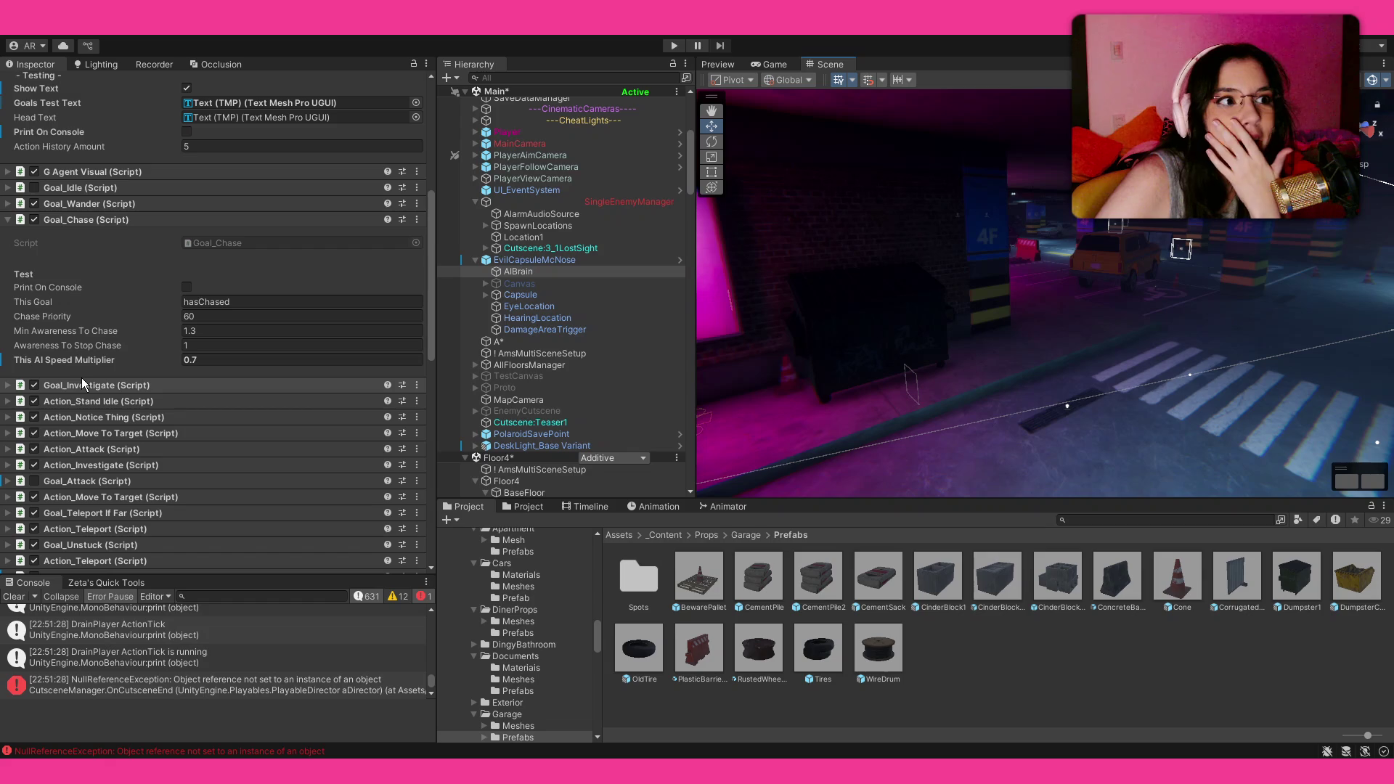
Step: Scroll to Action_Drain Move's conditions and speeds: Min Player Speed 0.8, Walk 0.4, Run 1.2
{"action": "scroll", "coordinate": [82, 378], "scroll_direction": "down", "scroll_amount": 4}
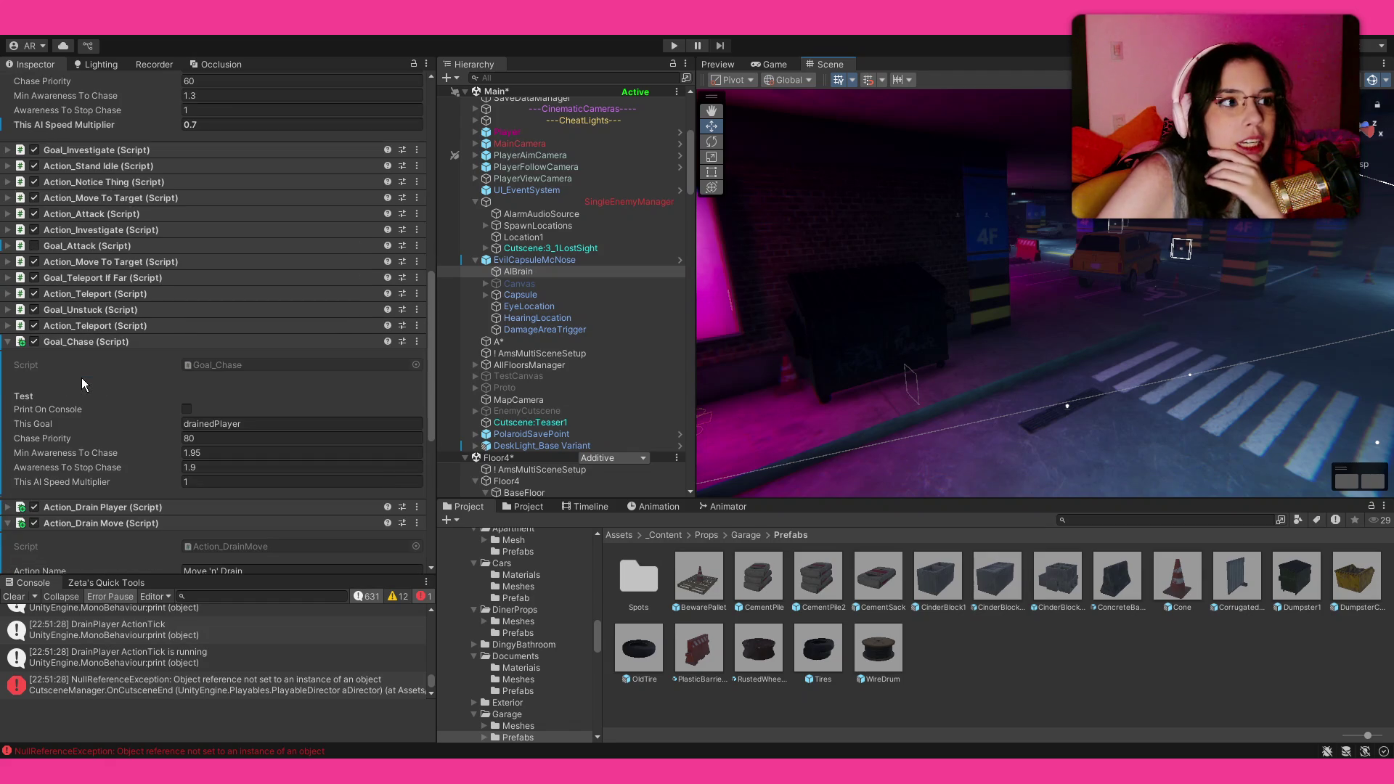
{"action": "scroll", "coordinate": [81, 378], "scroll_direction": "down", "scroll_amount": 2}
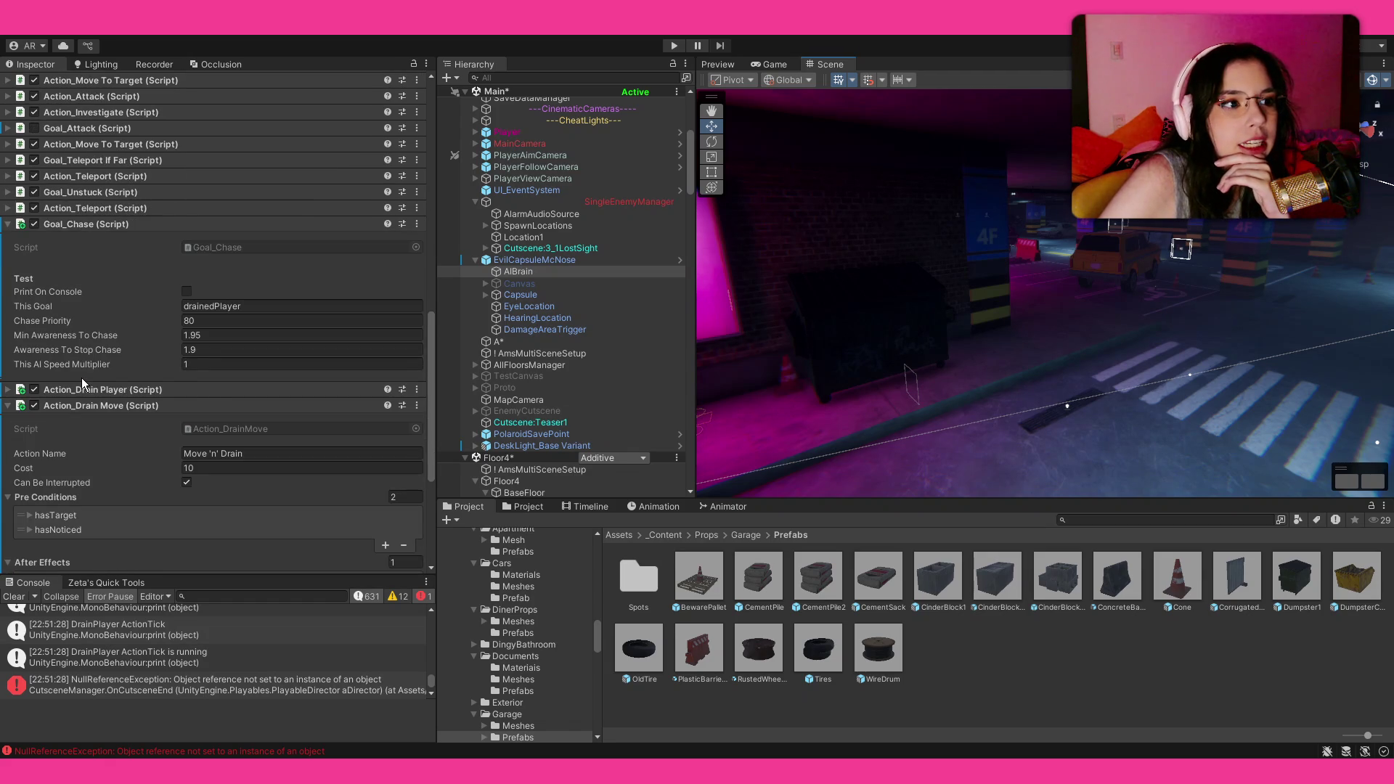
{"action": "scroll", "coordinate": [81, 378], "scroll_direction": "down", "scroll_amount": 4}
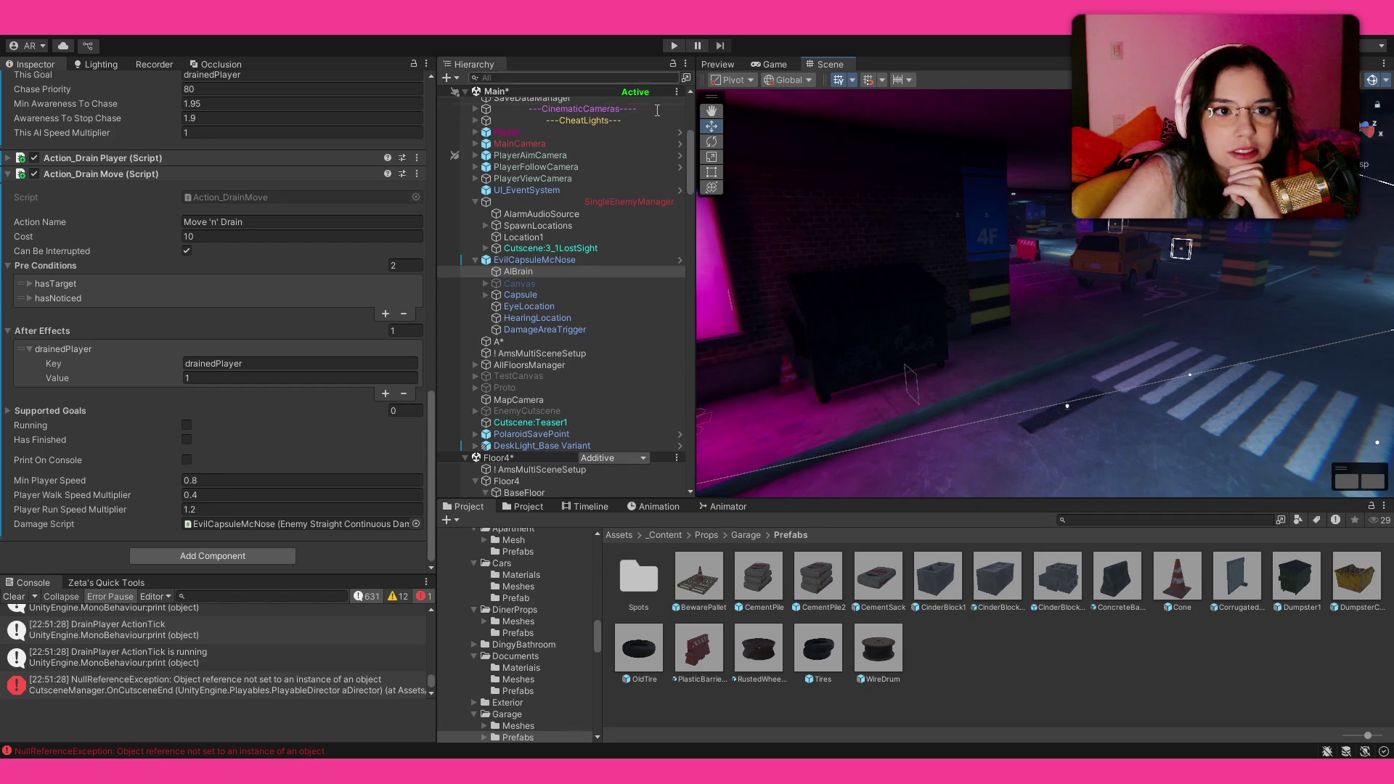
{"action": "mouse_move", "coordinate": [769, 240]}
{"action": "left_mouse_down"}
{"action": "mouse_move", "coordinate": [820, 255]}
{"action": "mouse_move", "coordinate": [735, 267]}
{"action": "left_mouse_up"}
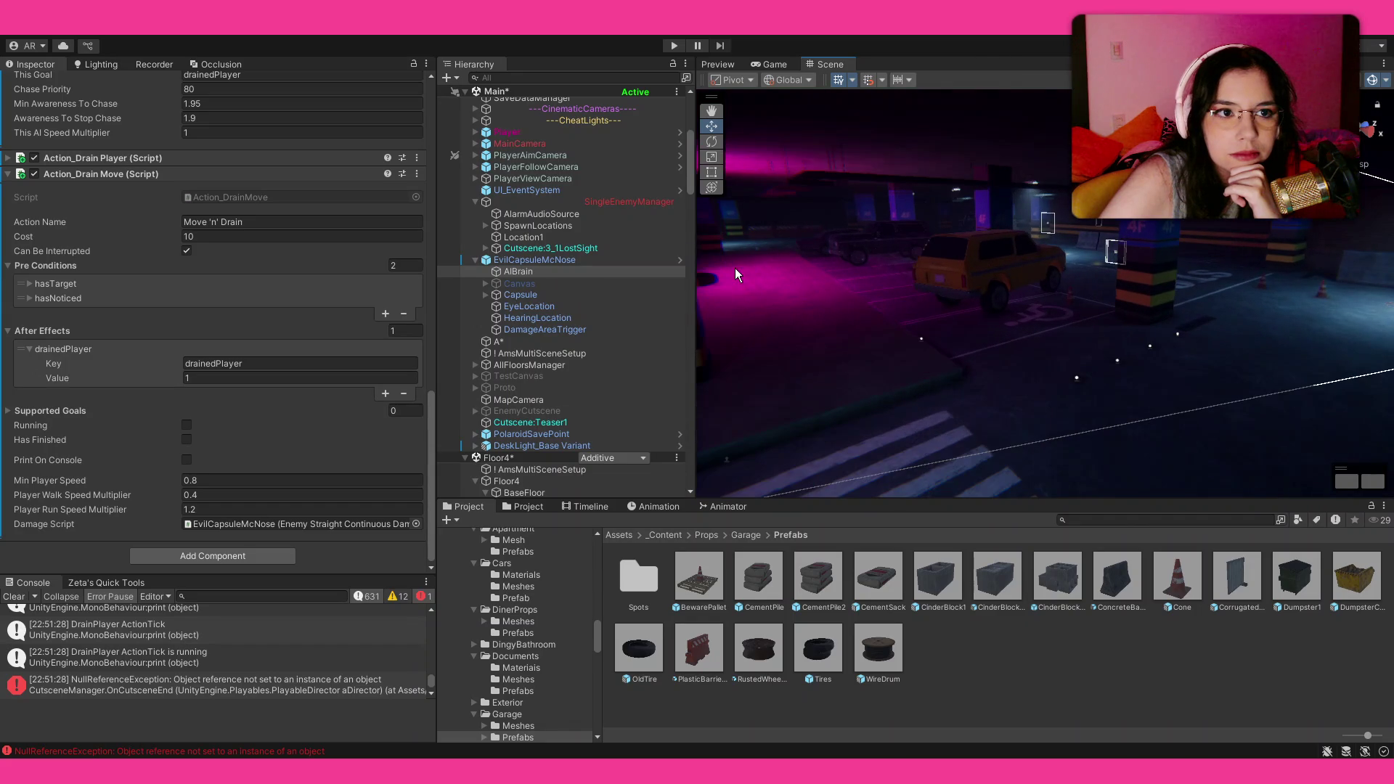
{"action": "mouse_move", "coordinate": [892, 307]}
{"action": "left_mouse_down"}
{"action": "mouse_move", "coordinate": [886, 325]}
{"action": "mouse_move", "coordinate": [825, 331]}
{"action": "mouse_move", "coordinate": [863, 327]}
{"action": "left_mouse_up"}
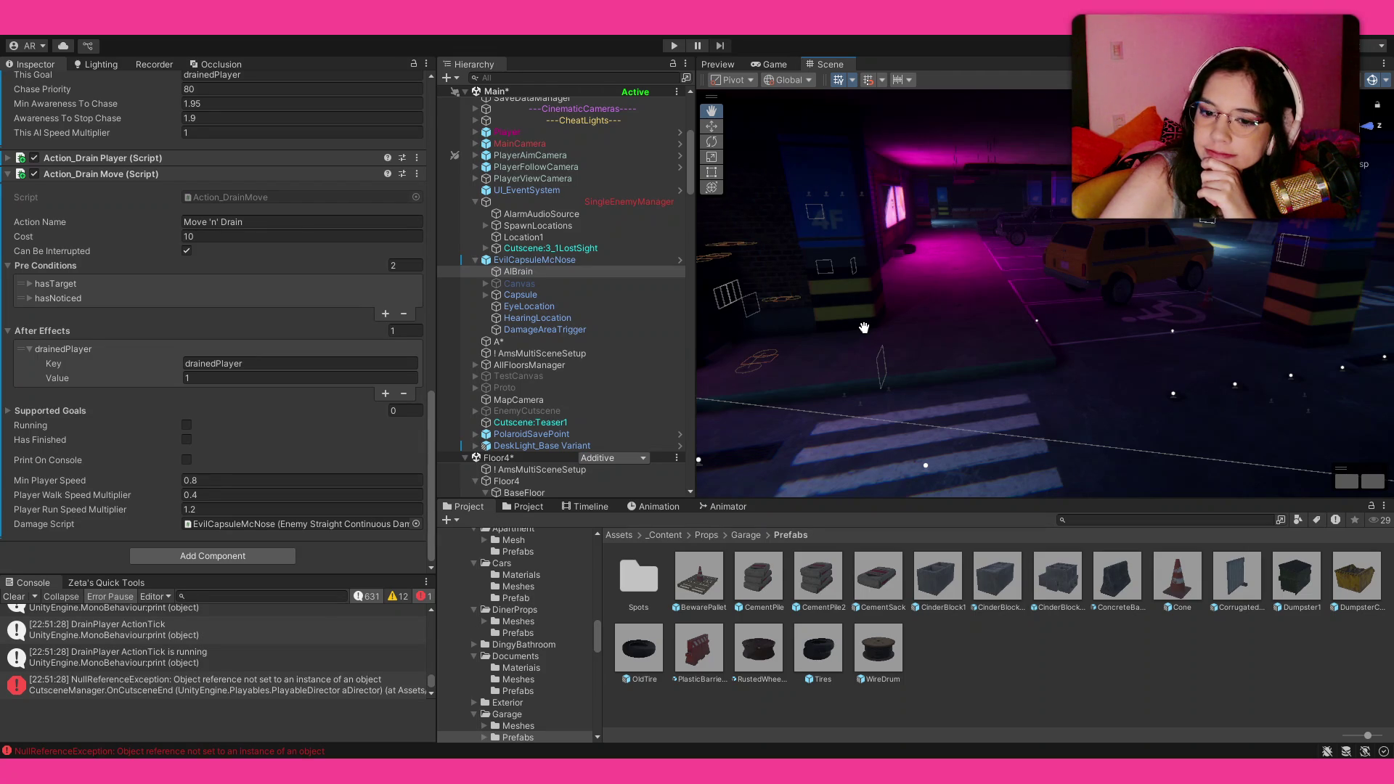
{"action": "scroll", "coordinate": [865, 324], "scroll_direction": "down", "scroll_amount": 5}
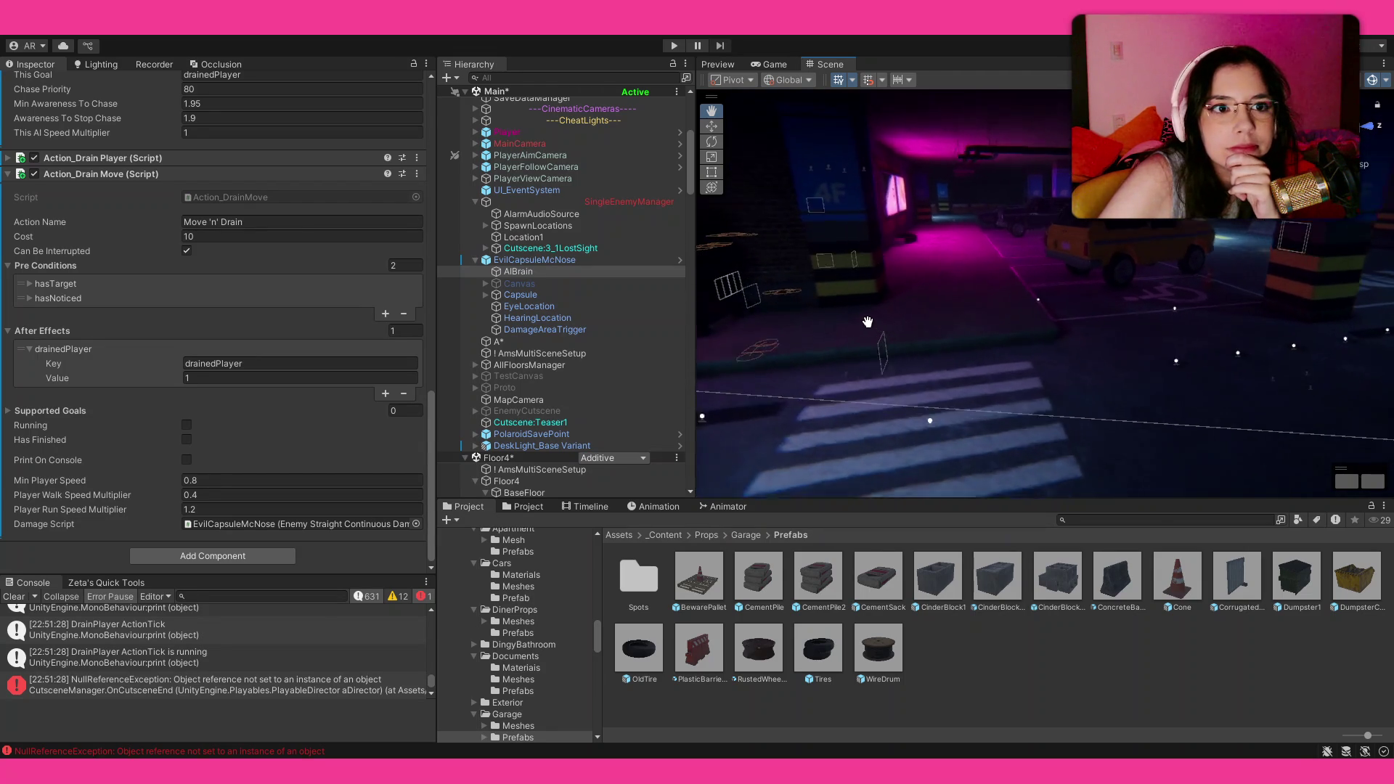
{"action": "key", "text": "Left"}
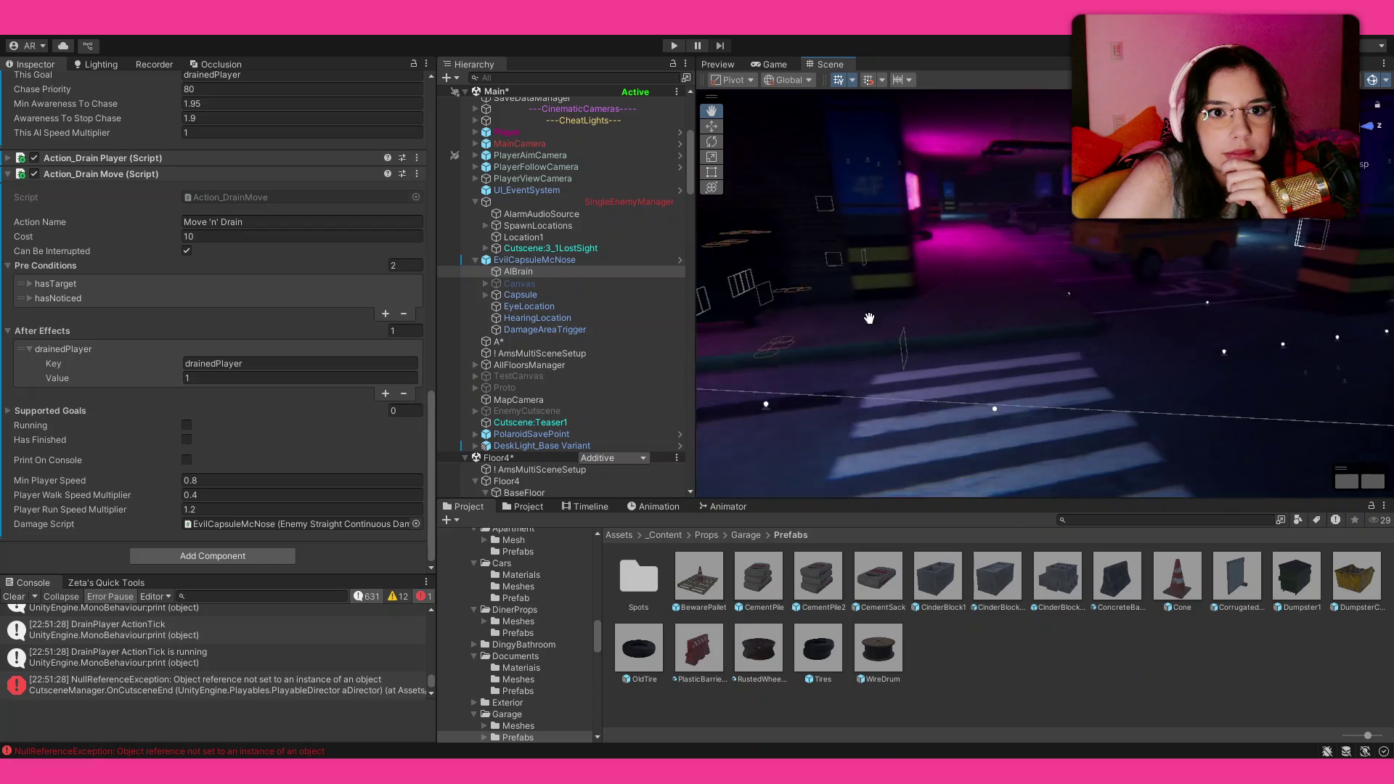
{"action": "key", "text": "Right"}
{"action": "mouse_move", "coordinate": [826, 306]}
{"action": "left_mouse_down"}
{"action": "mouse_move", "coordinate": [804, 309]}
{"action": "mouse_move", "coordinate": [948, 273]}
{"action": "mouse_move", "coordinate": [977, 295]}
{"action": "left_mouse_up"}
{"action": "key", "text": "Down"}
{"action": "key", "text": "Down"}
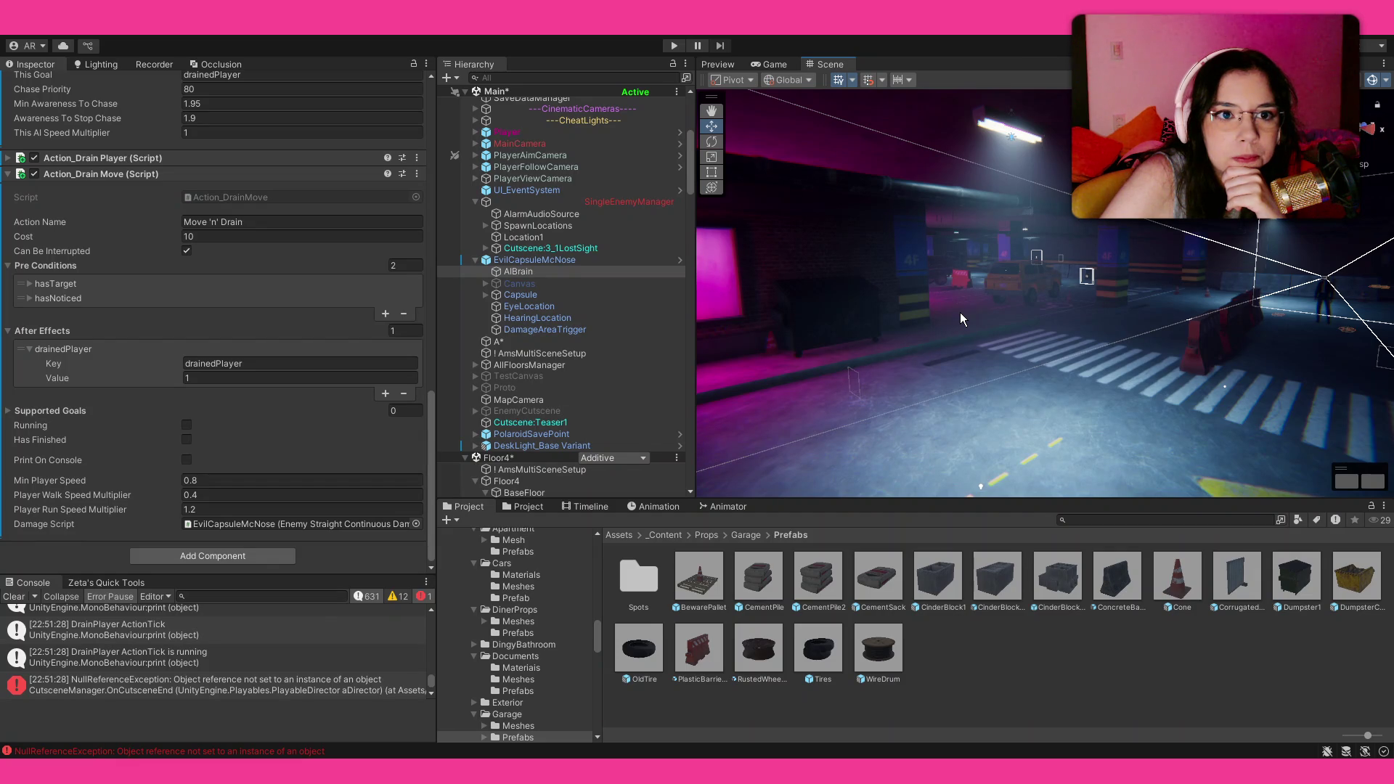
{"action": "key", "text": "Up"}
{"action": "key", "text": "Up"}
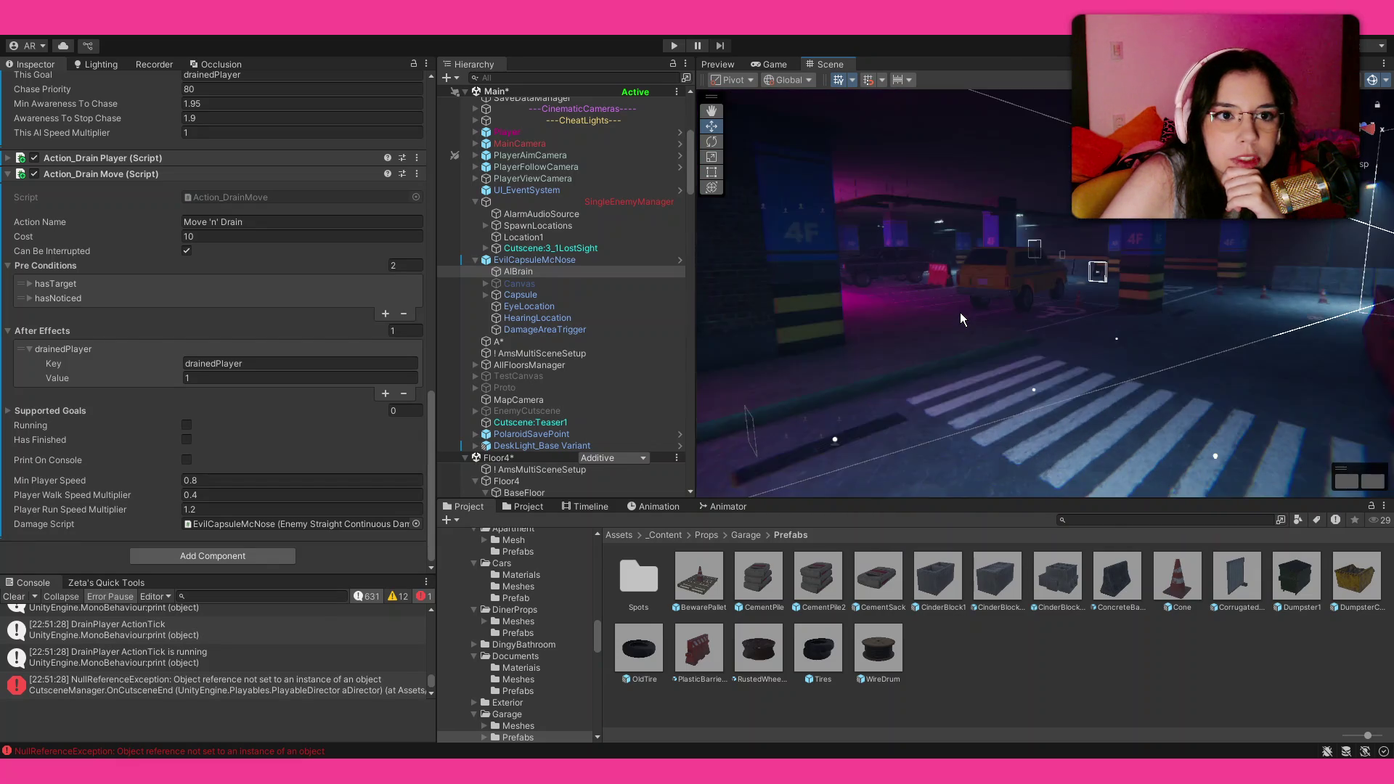
{"action": "key", "text": "Up"}
{"action": "key", "text": "Up"}
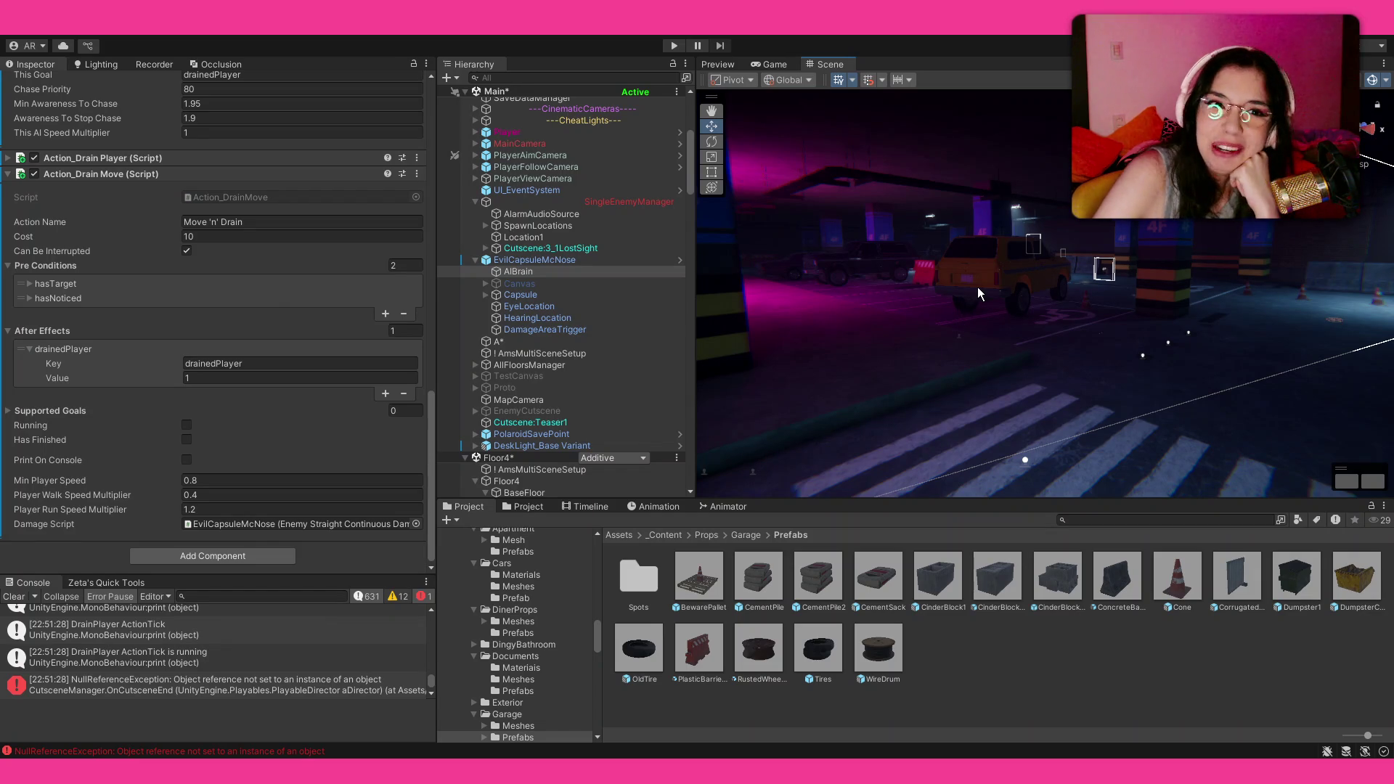
{"action": "key", "text": "Down"}
{"action": "key", "text": "Down"}
{"action": "key", "text": "Down"}
{"action": "key", "text": "Up"}
{"action": "key", "text": "Up"}
{"action": "key", "text": "Up"}
Step: Frame the AIBrain enemy with F and orbit around its wireframe volume among the garage barriers
{"action": "left_click_drag", "start_coordinate": [986, 294], "coordinate": [360, 256]}
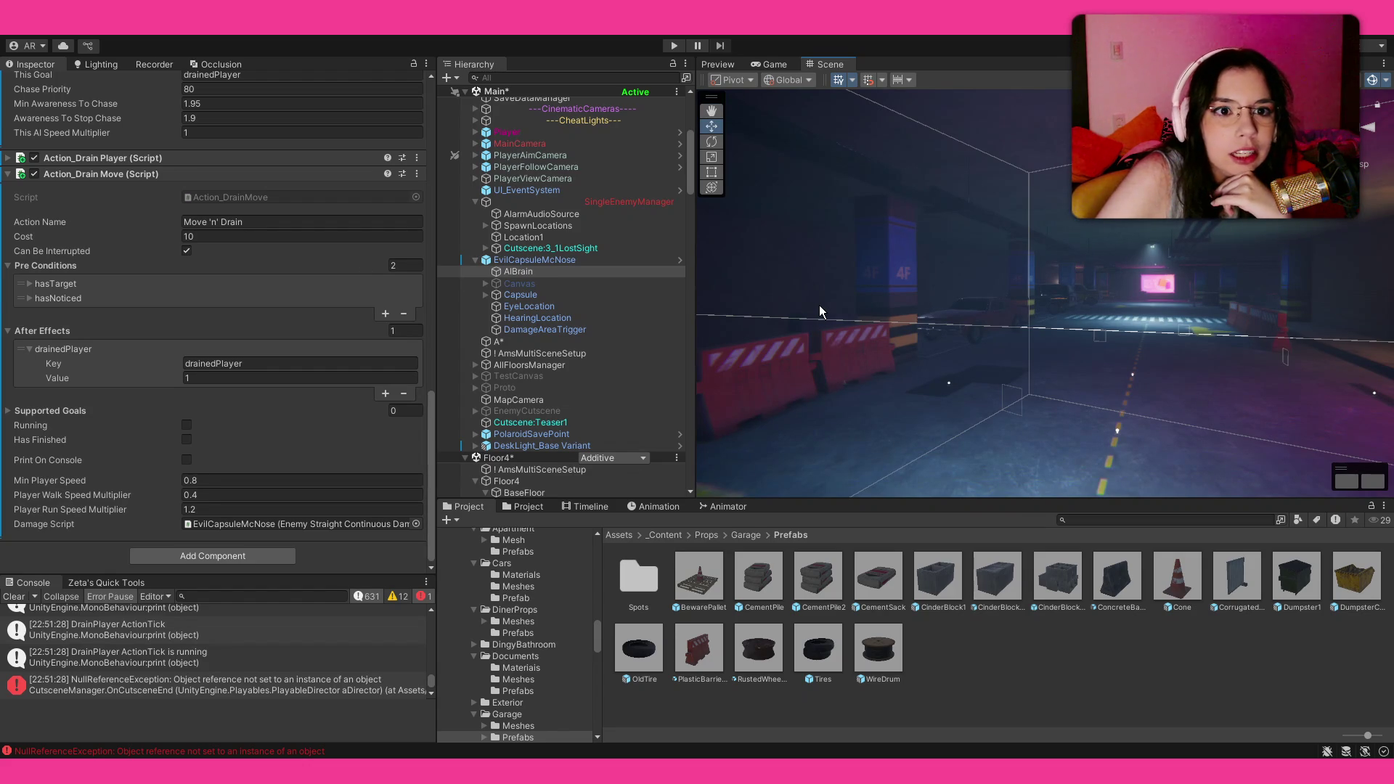
{"action": "scroll", "coordinate": [819, 304], "scroll_direction": "down", "scroll_amount": 2}
{"action": "scroll", "coordinate": [820, 311], "scroll_direction": "up", "scroll_amount": 2}
{"action": "mouse_move", "coordinate": [913, 338]}
{"action": "left_mouse_down"}
{"action": "mouse_move", "coordinate": [938, 326]}
{"action": "mouse_move", "coordinate": [137, 356]}
{"action": "mouse_move", "coordinate": [177, 377]}
{"action": "left_mouse_up"}
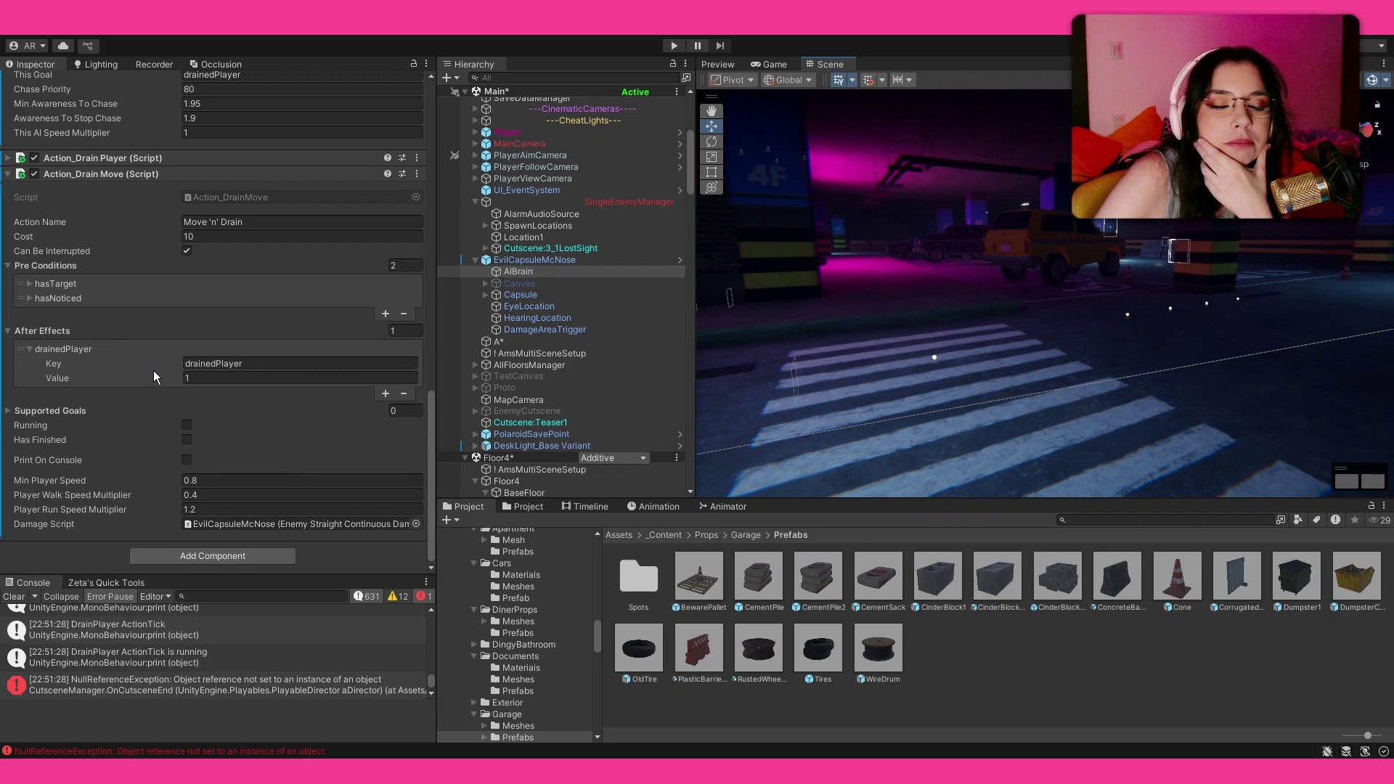
{"action": "left_click_drag", "start_coordinate": [964, 350], "coordinate": [964, 347]}
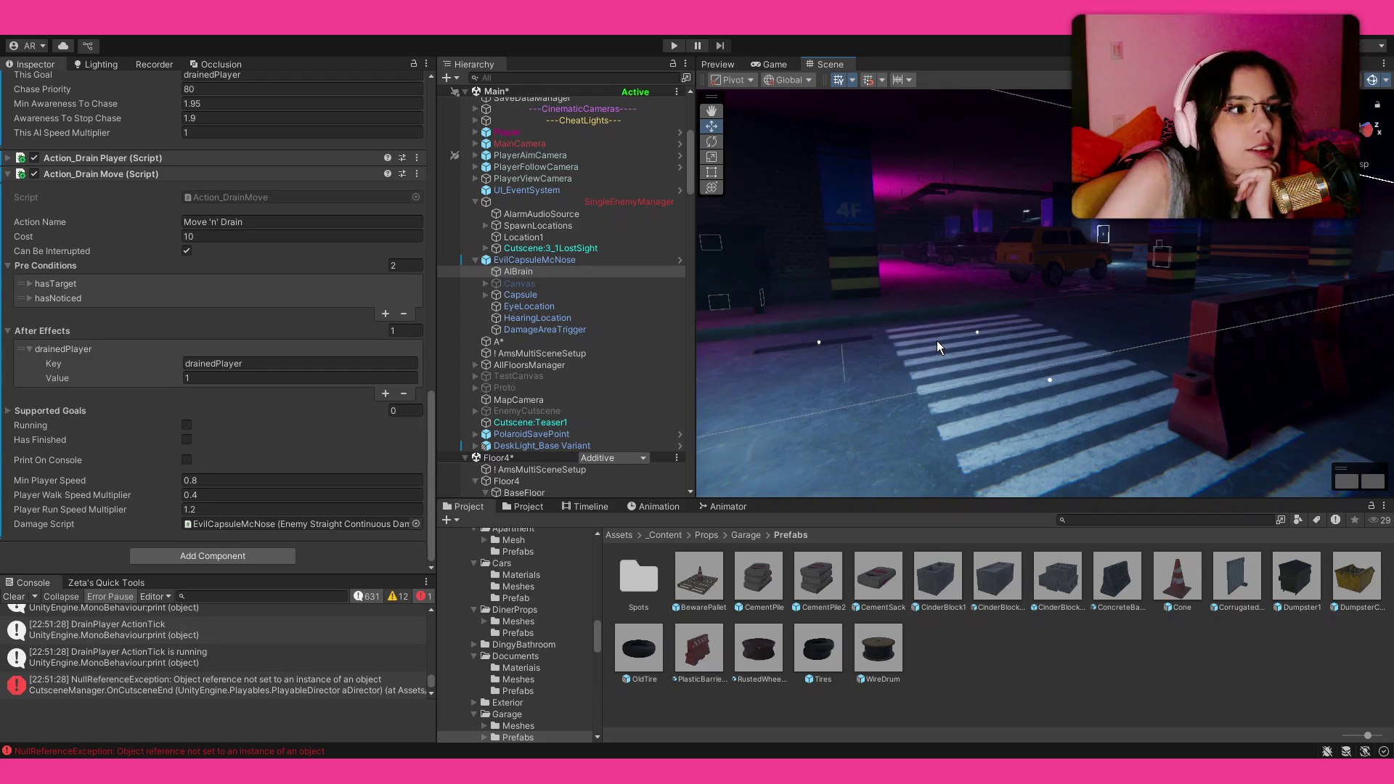
{"action": "key", "text": "f"}
{"action": "mouse_move", "coordinate": [1024, 332]}
{"action": "left_mouse_down"}
{"action": "mouse_move", "coordinate": [890, 337]}
{"action": "mouse_move", "coordinate": [1023, 356]}
{"action": "left_mouse_up"}
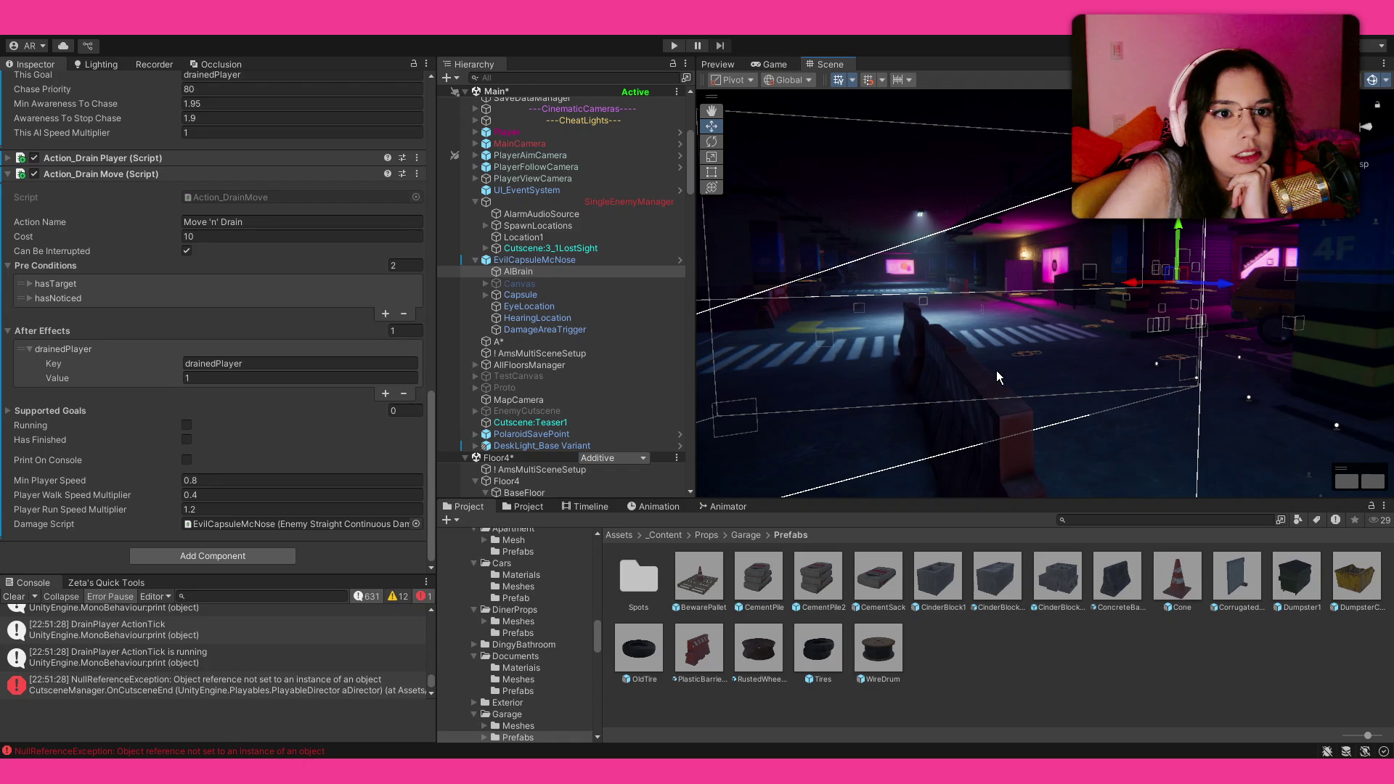
{"action": "left_click_drag", "start_coordinate": [1023, 373], "coordinate": [1237, 391]}
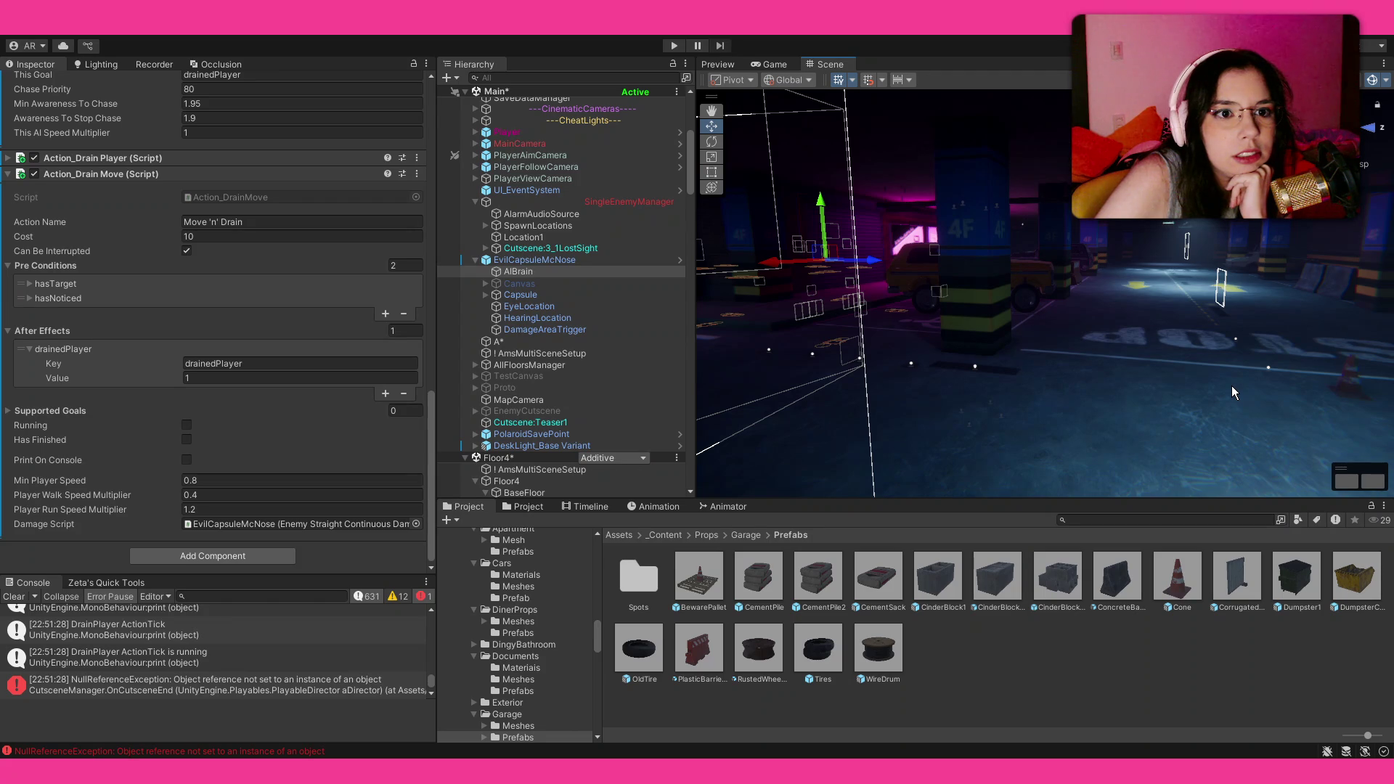
{"action": "scroll", "coordinate": [1231, 386], "scroll_direction": "down", "scroll_amount": 2}
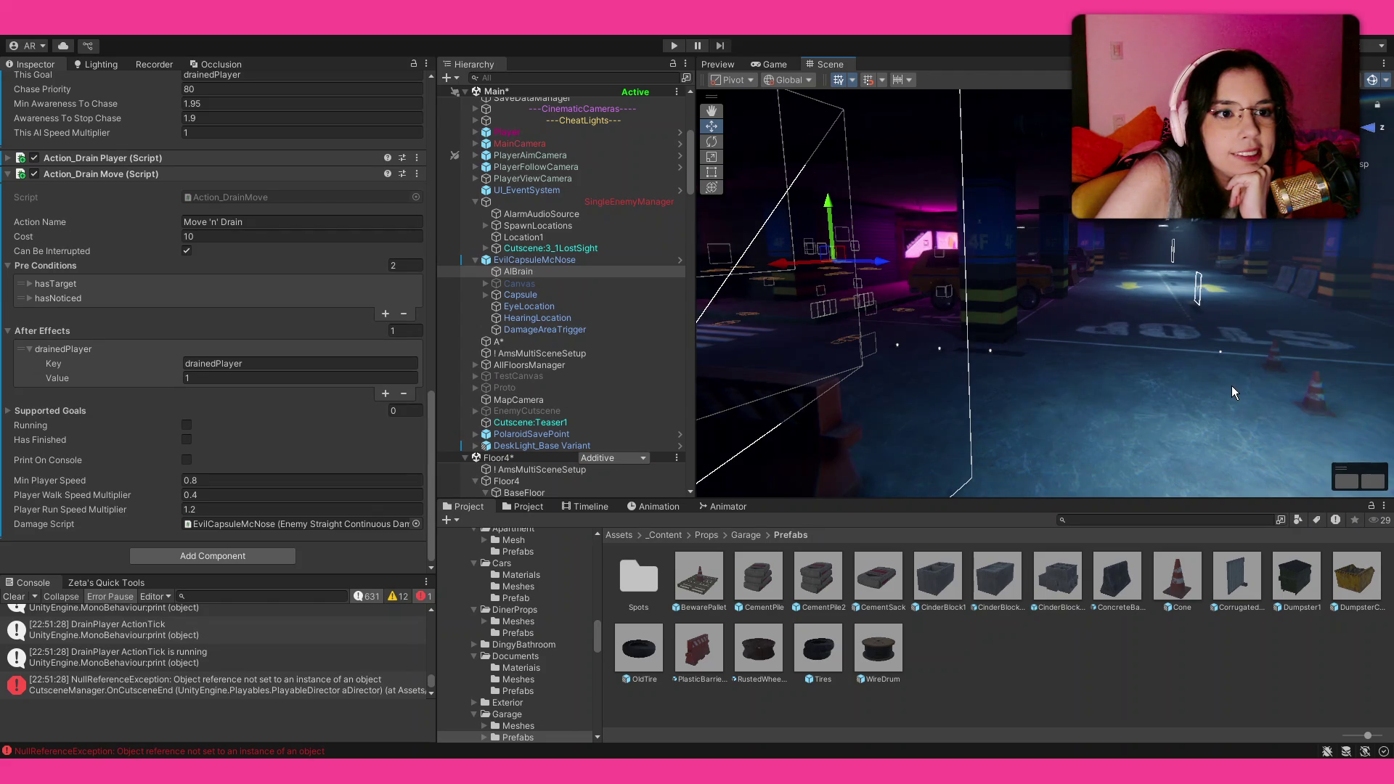
{"action": "scroll", "coordinate": [1231, 385], "scroll_direction": "down", "scroll_amount": 2}
{"action": "left_click_drag", "start_coordinate": [1217, 382], "coordinate": [1096, 361]}
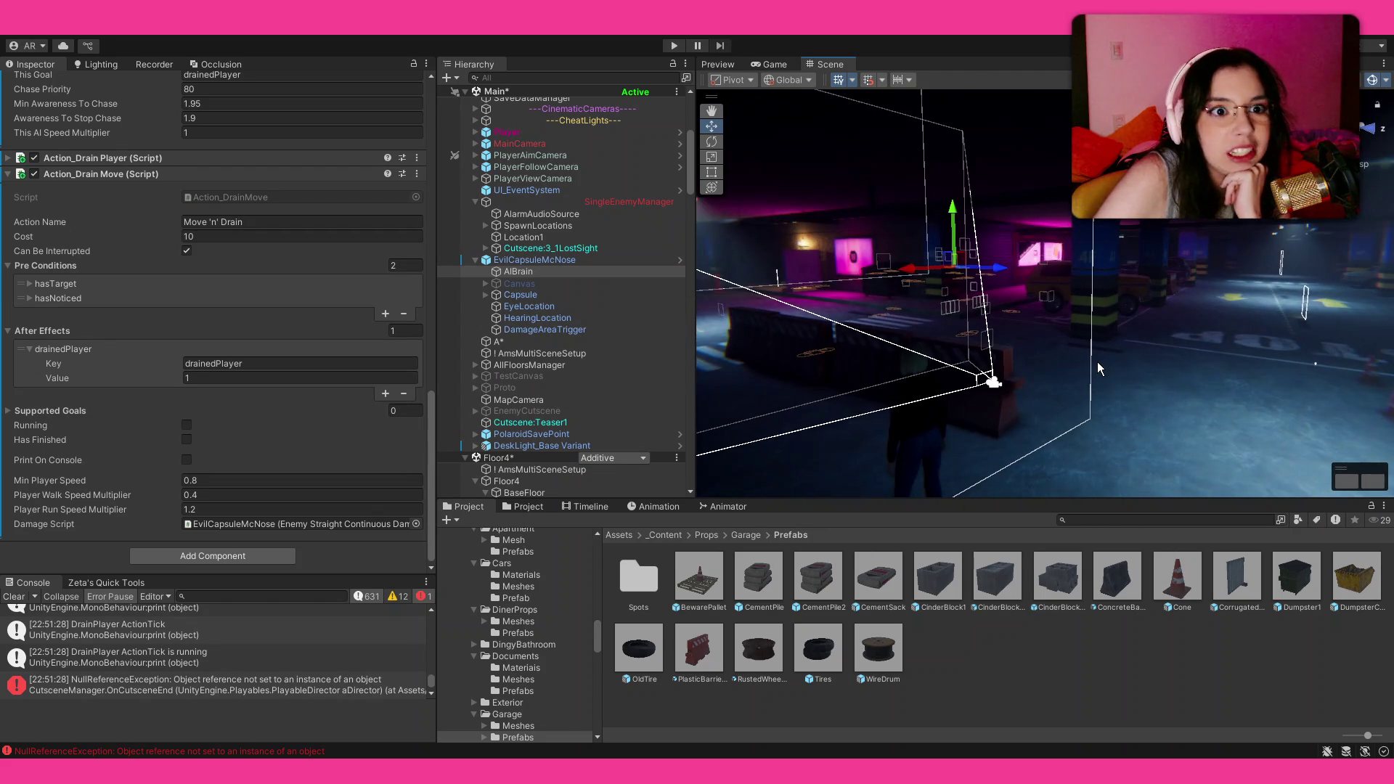
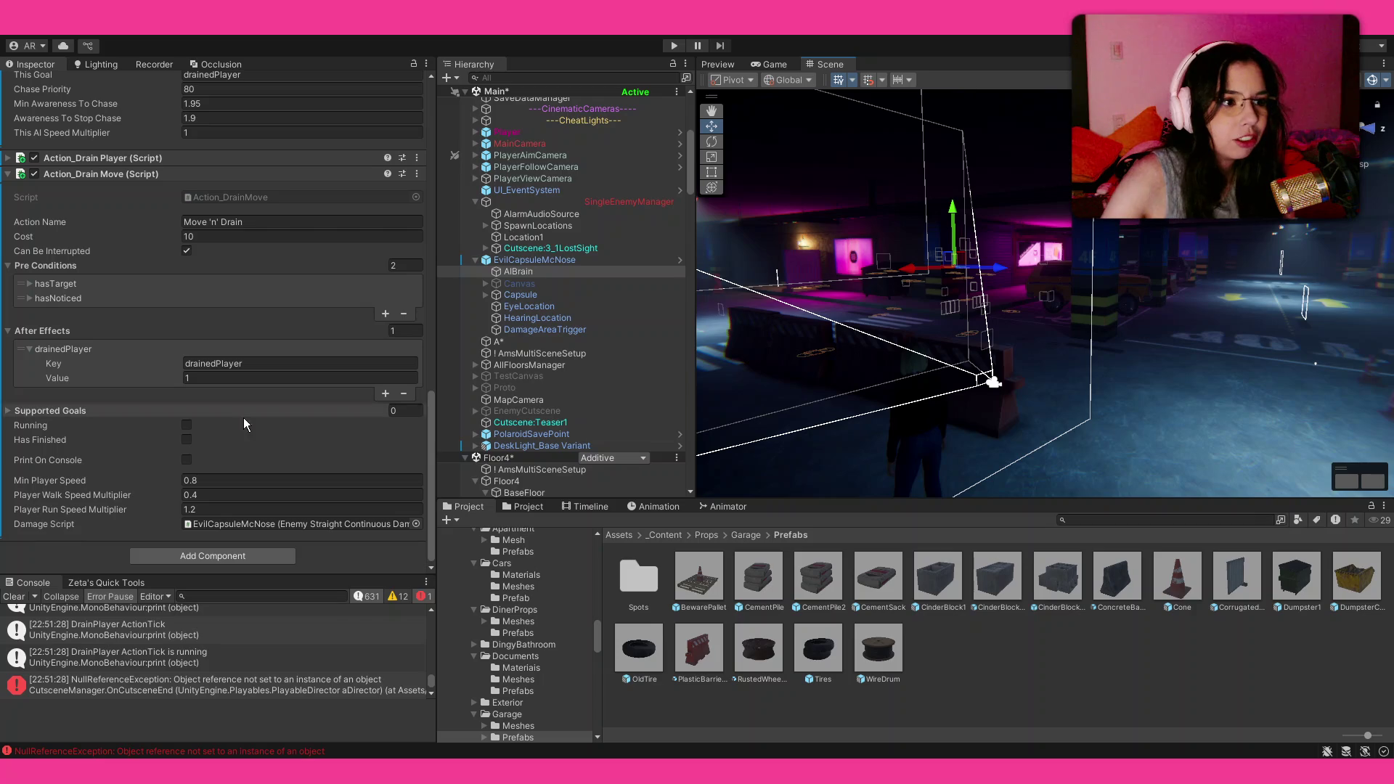
Step: Set Player Walk Speed Multiplier to 0.3 and Player Run Speed Multiplier to 1.1
{"action": "left_click", "coordinate": [271, 498]}
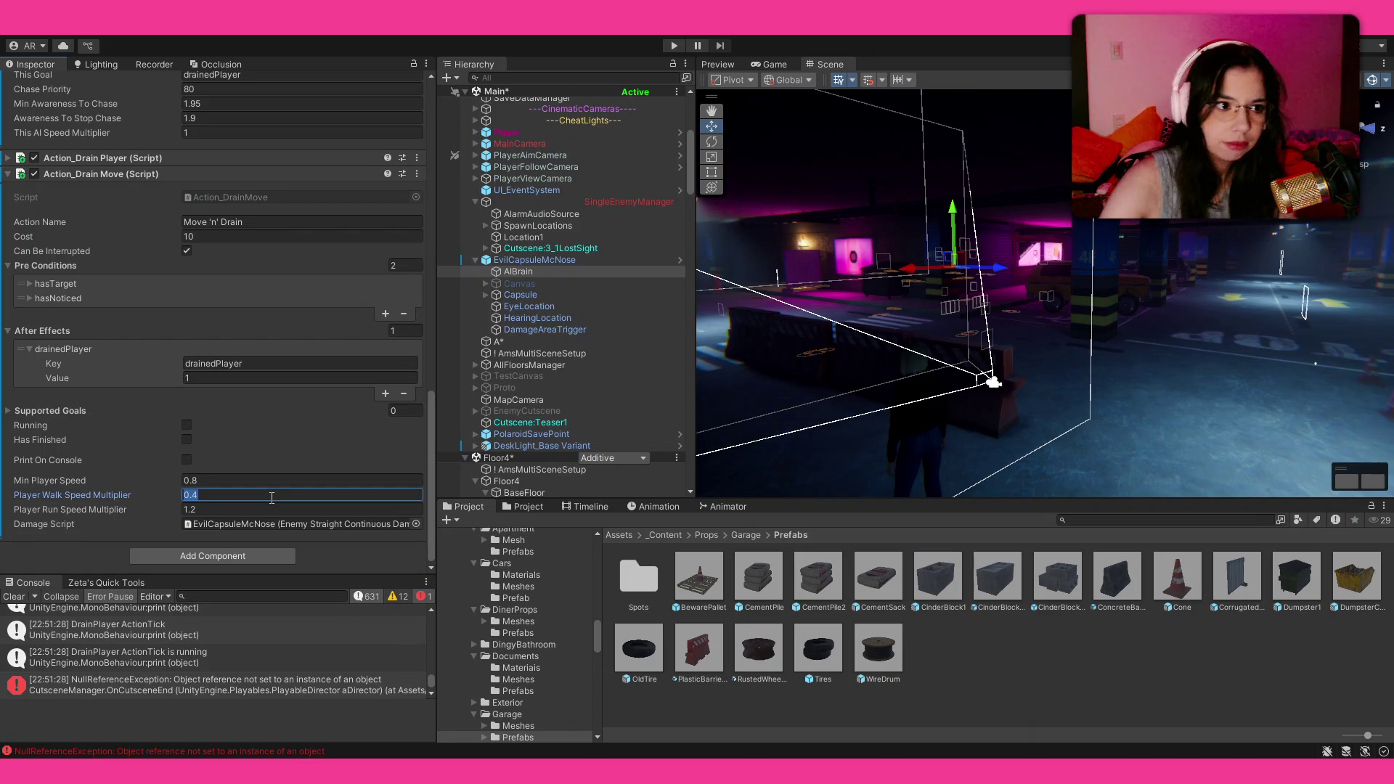
{"action": "type", "text": "0.3"}
{"action": "left_click", "coordinate": [270, 509]}
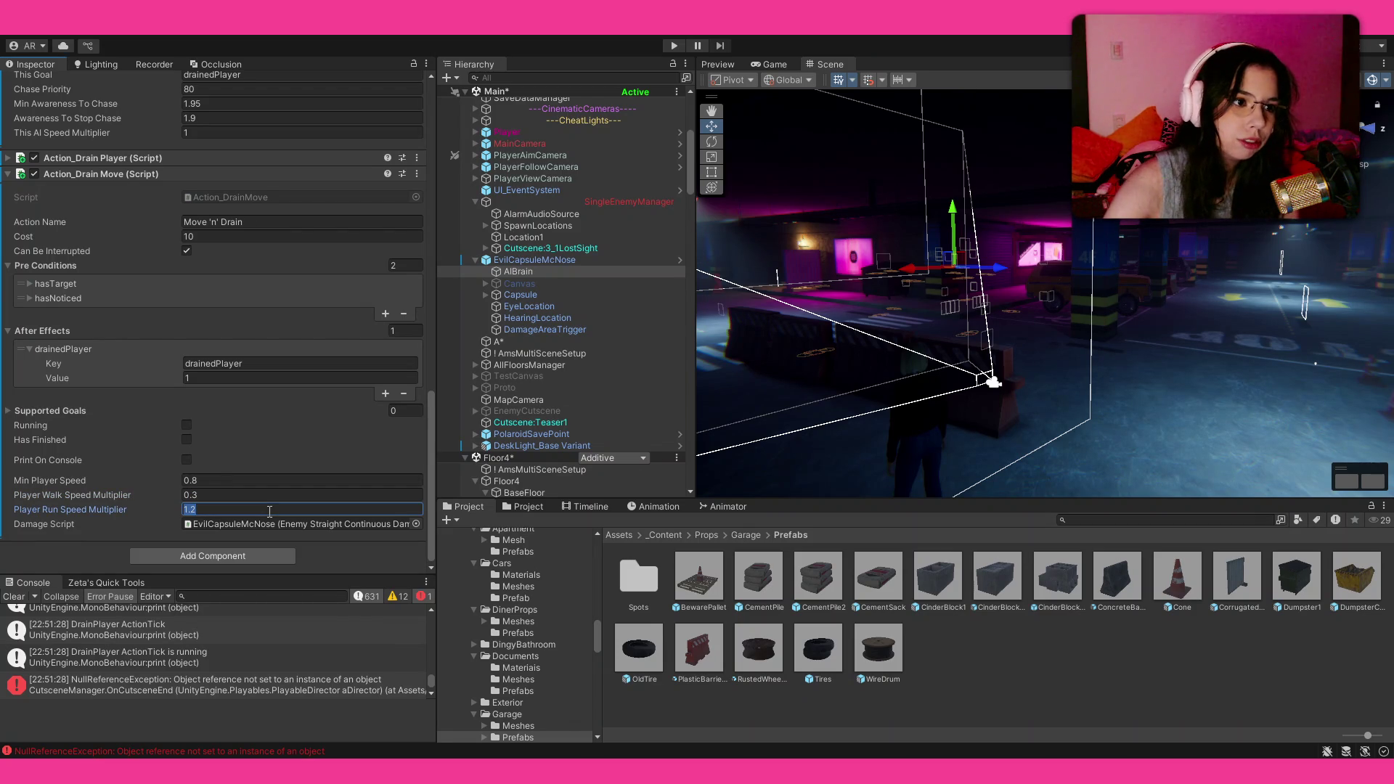
{"action": "type", "text": "1.1"}
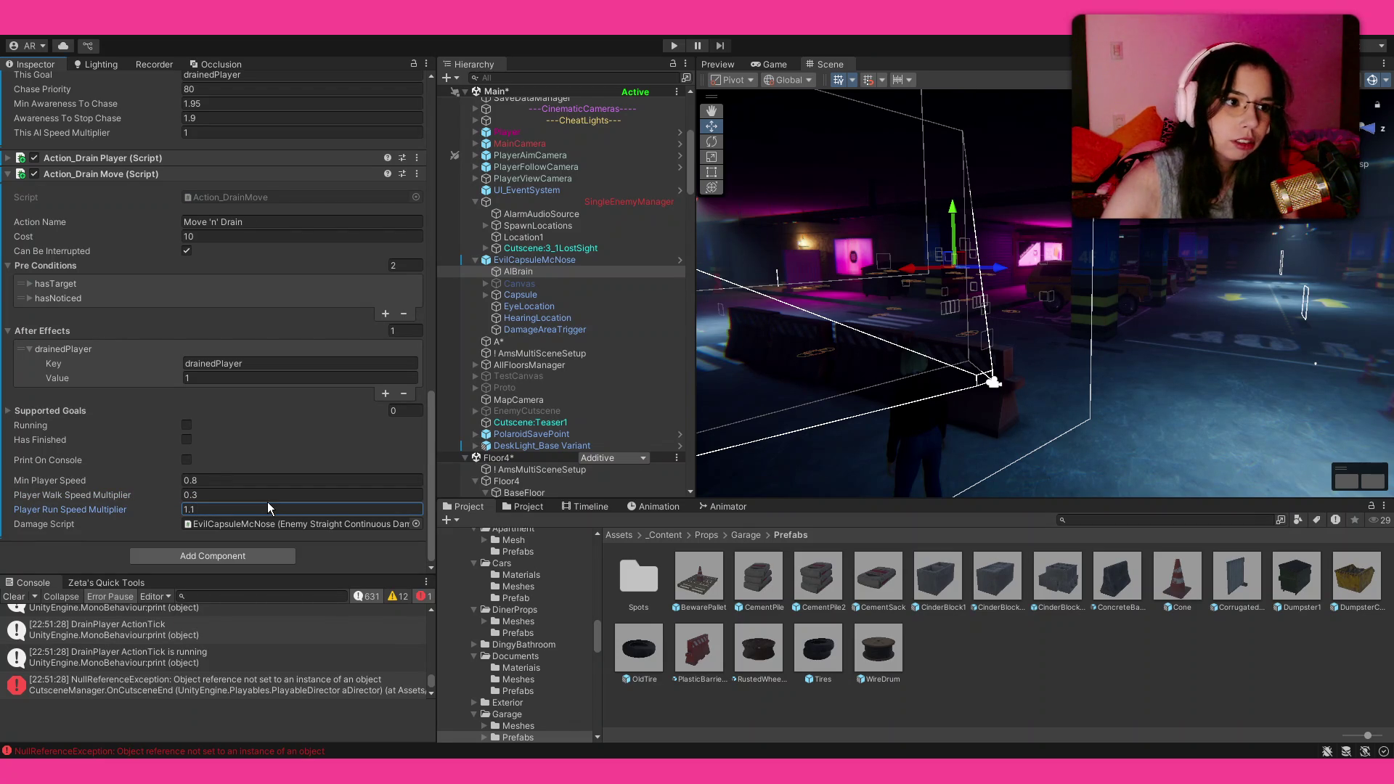
{"action": "key", "text": "Return"}
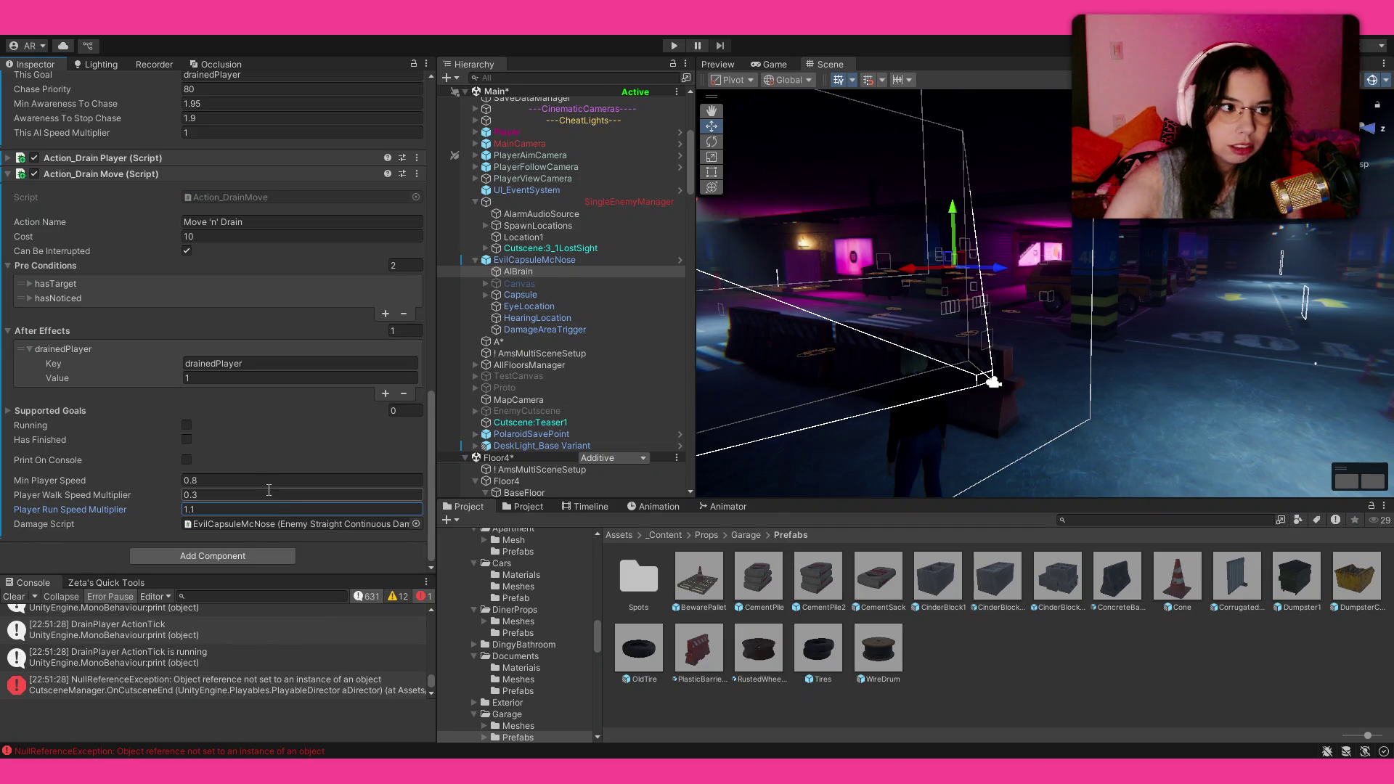
Step: Set Goal_Chase This AI Speed Multiplier to 0.5 and start the play-test
{"action": "scroll", "coordinate": [87, 442], "scroll_direction": "up", "scroll_amount": 10}
{"action": "scroll", "coordinate": [77, 415], "scroll_direction": "up", "scroll_amount": 3}
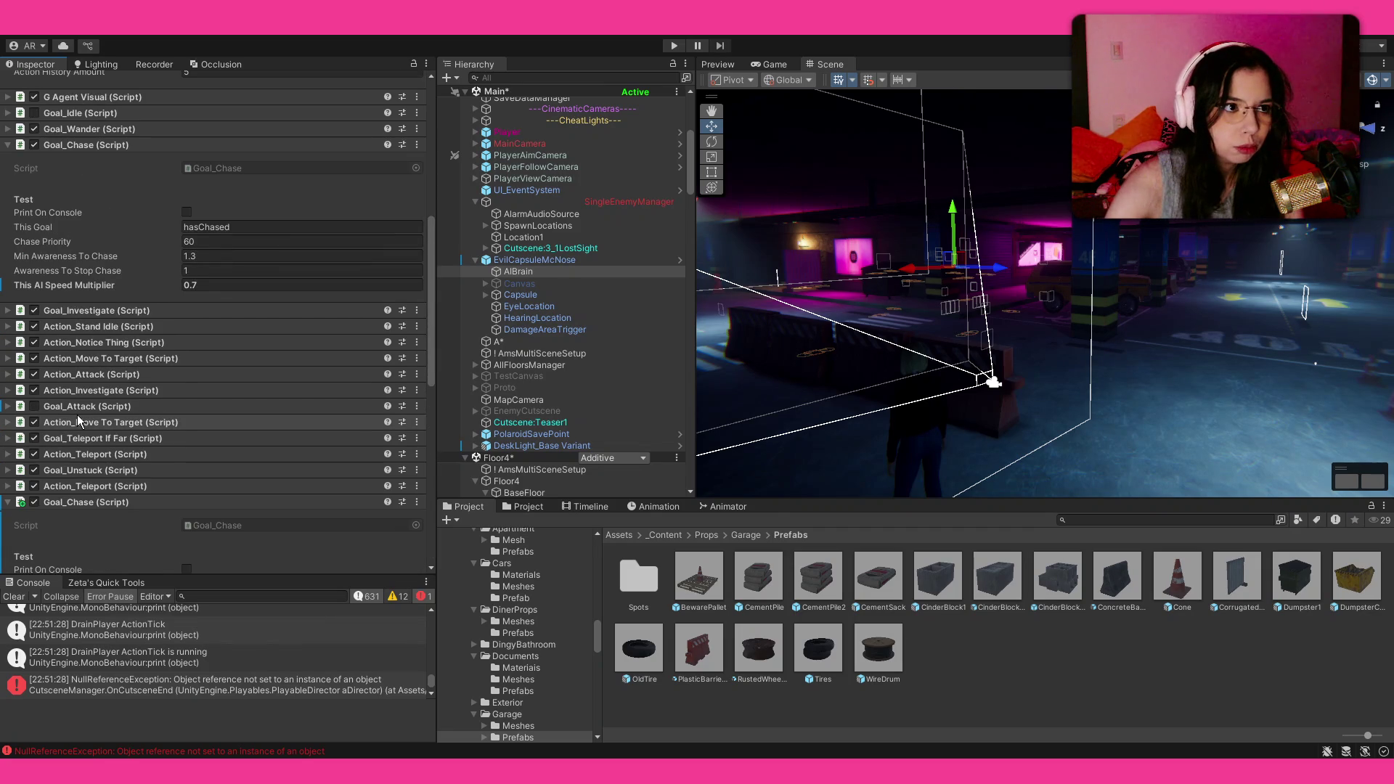
{"action": "left_click", "coordinate": [145, 285]}
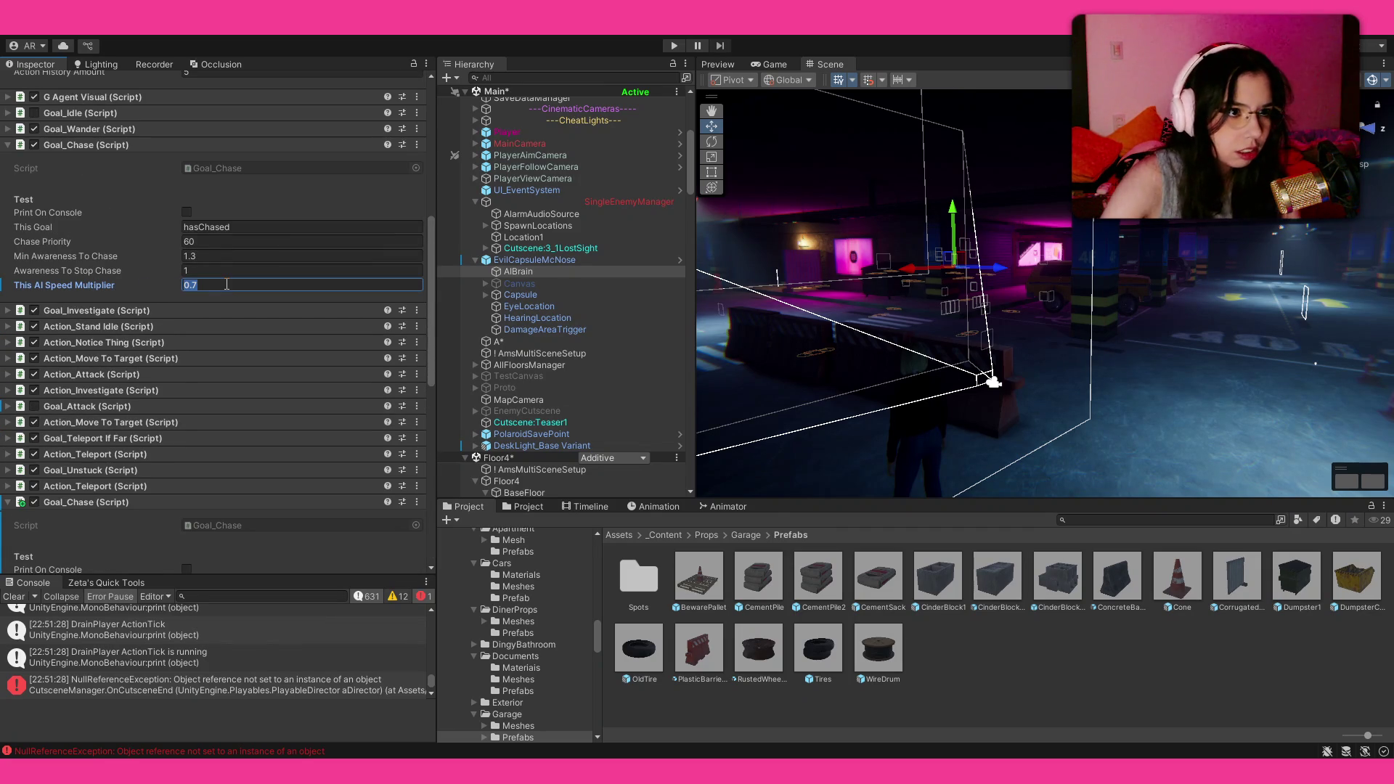
{"action": "type", "text": "0.5"}
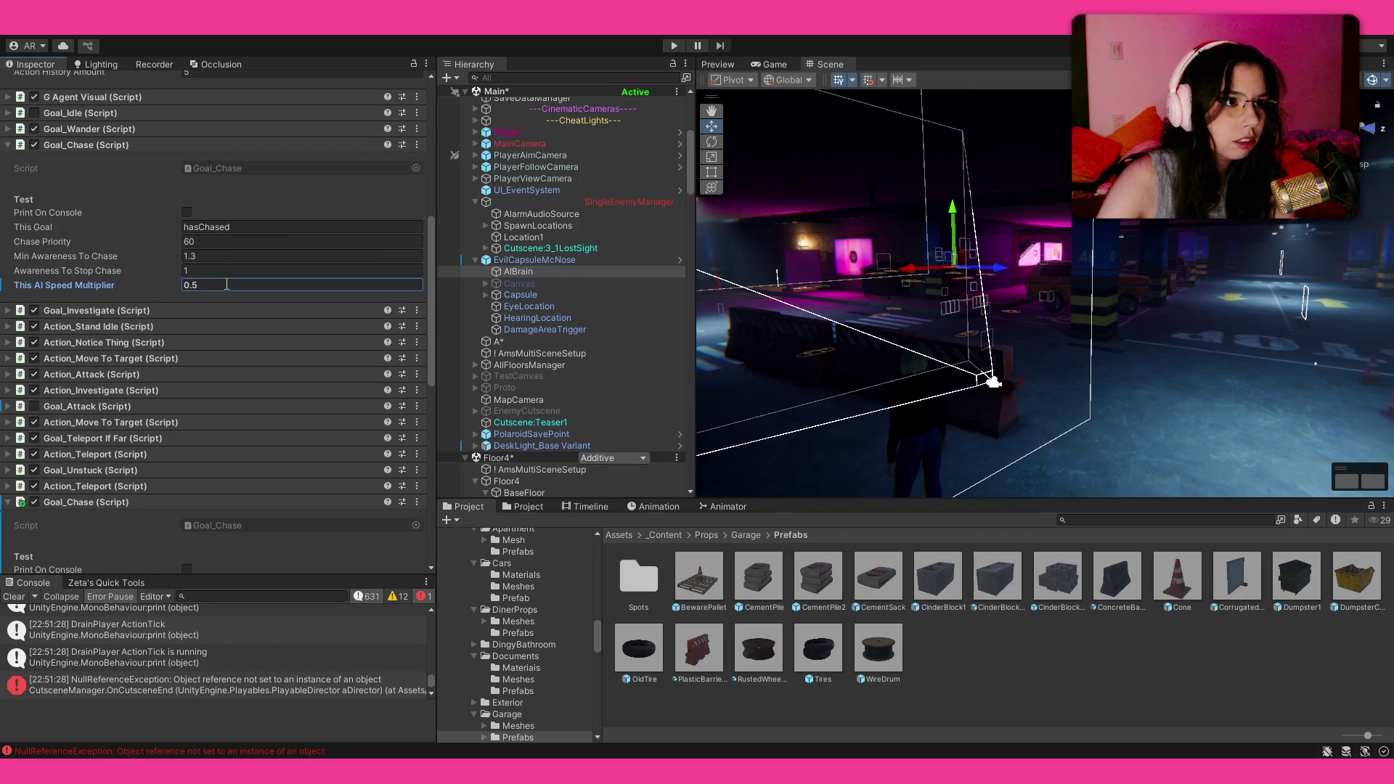
{"action": "left_click", "coordinate": [676, 48]}
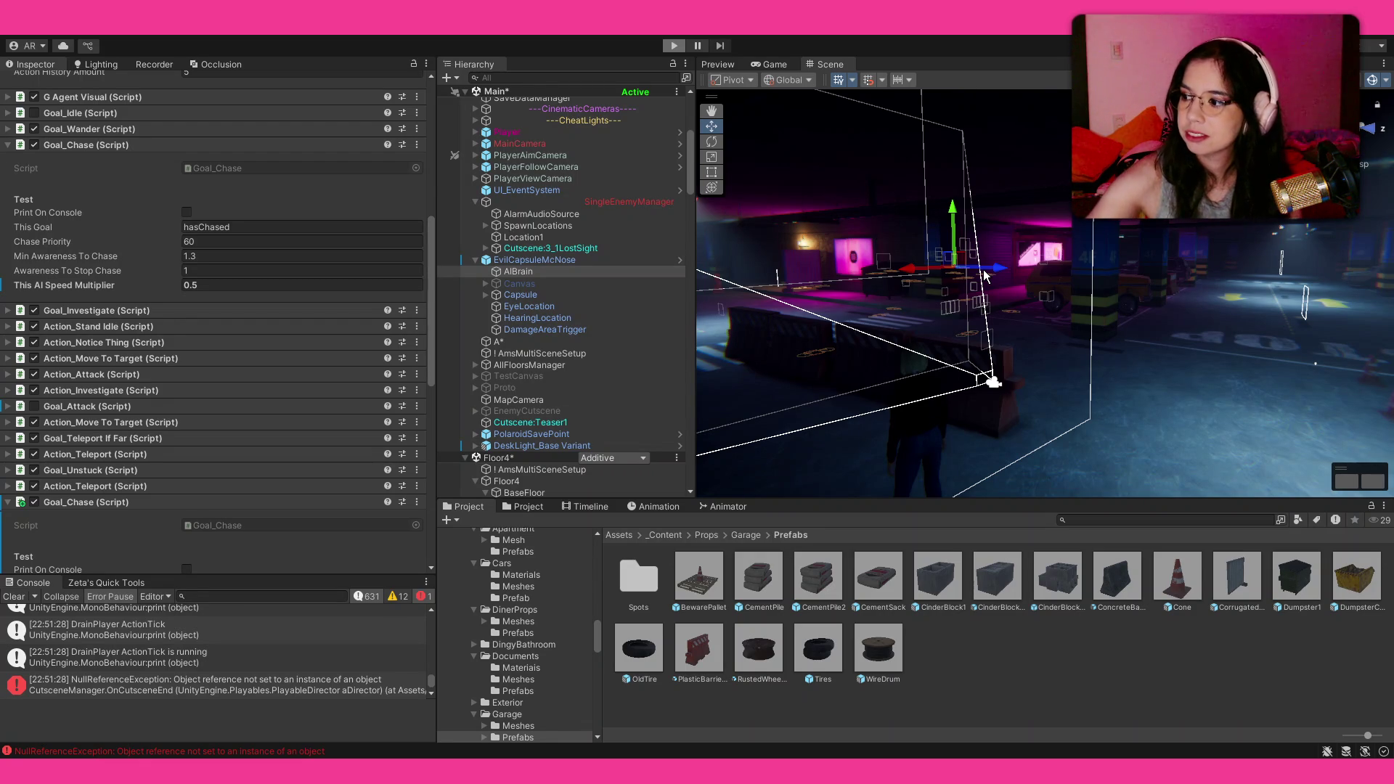
Step: Play the game with the new speeds, pause it with Escape, and switch to the Scene view
{"action": "key", "text": "ctrl+p"}
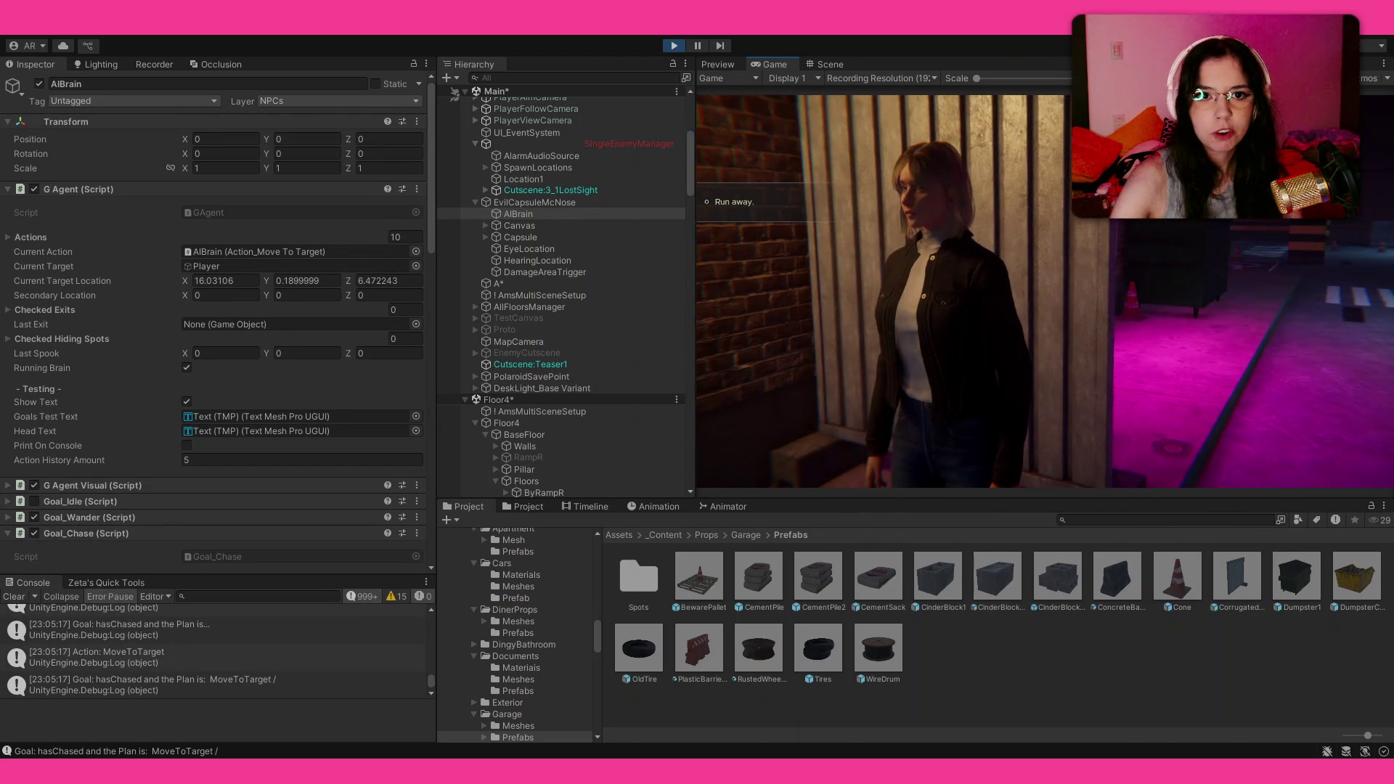
{"action": "key", "text": "Escape"}
{"action": "left_click", "coordinate": [831, 64]}
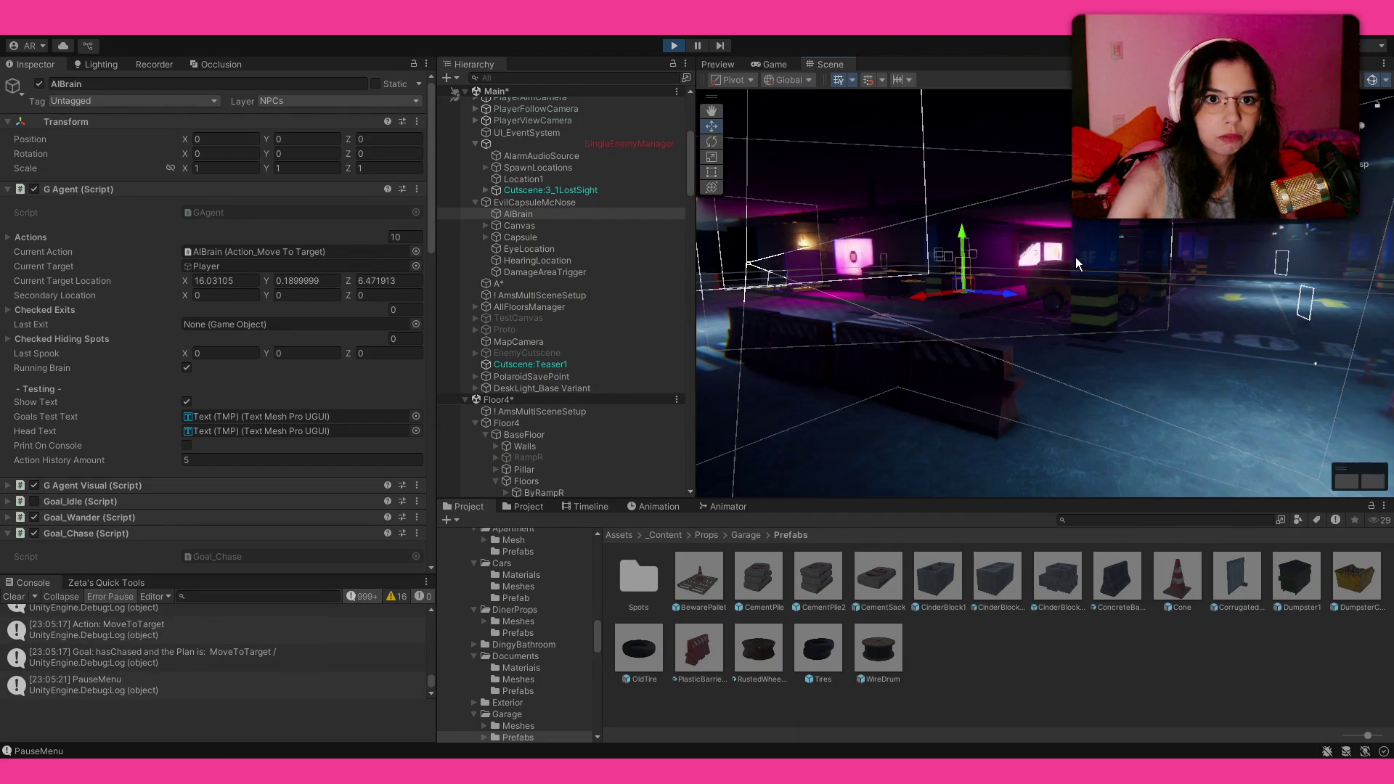
Step: Orbit the paused Scene view around the enemy, then exit Play mode
{"action": "mouse_move", "coordinate": [1051, 277]}
{"action": "left_mouse_down"}
{"action": "mouse_move", "coordinate": [1111, 292]}
{"action": "mouse_move", "coordinate": [1259, 379]}
{"action": "mouse_move", "coordinate": [102, 398]}
{"action": "left_mouse_up"}
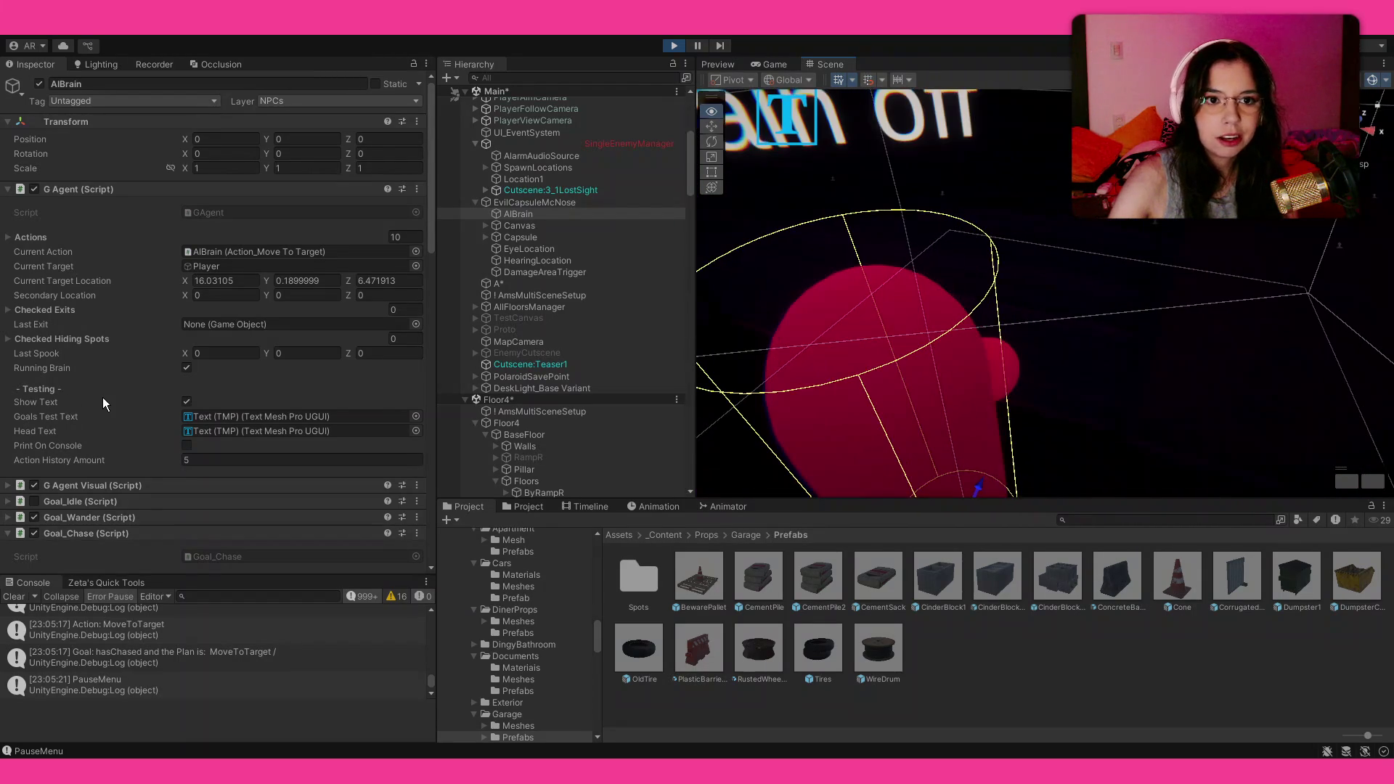
{"action": "left_click", "coordinate": [674, 44]}
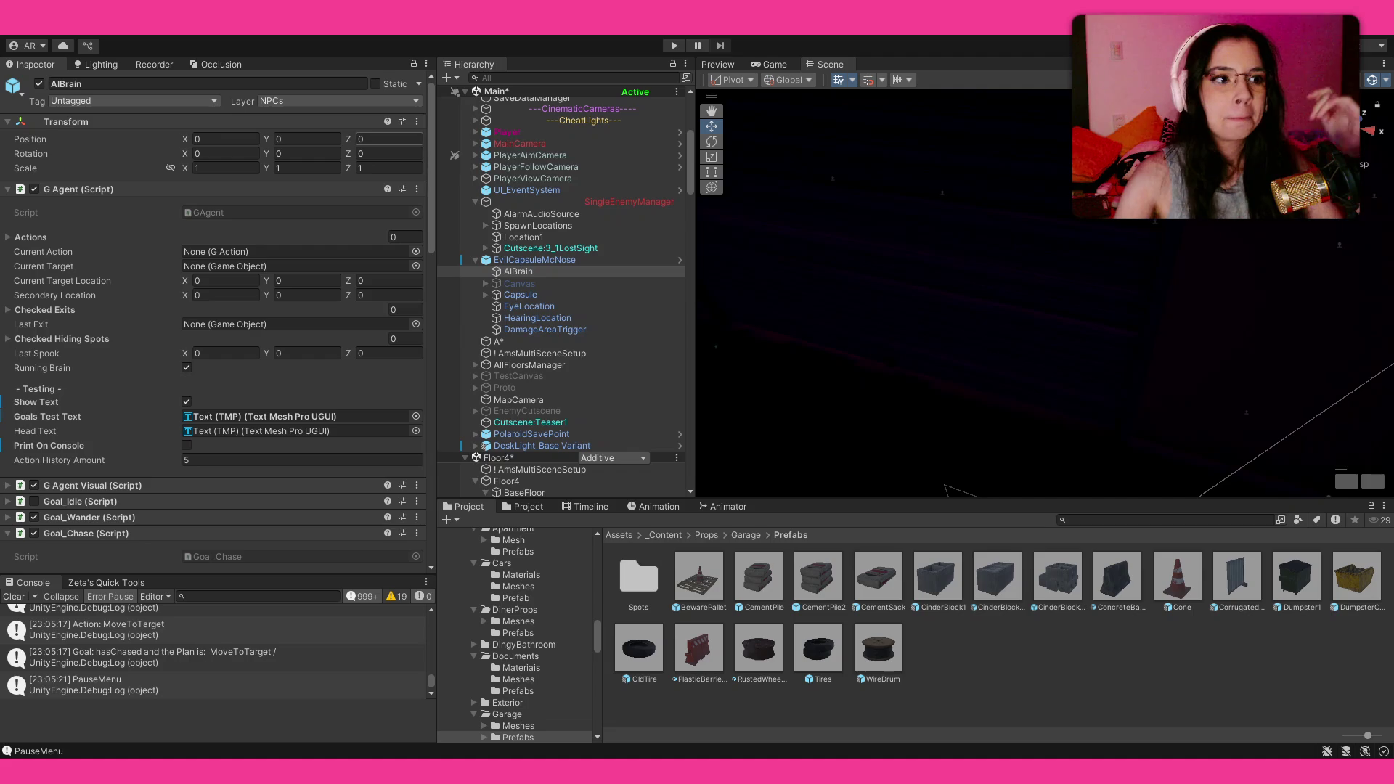
{"action": "scroll", "coordinate": [305, 284], "scroll_direction": "down", "scroll_amount": 8}
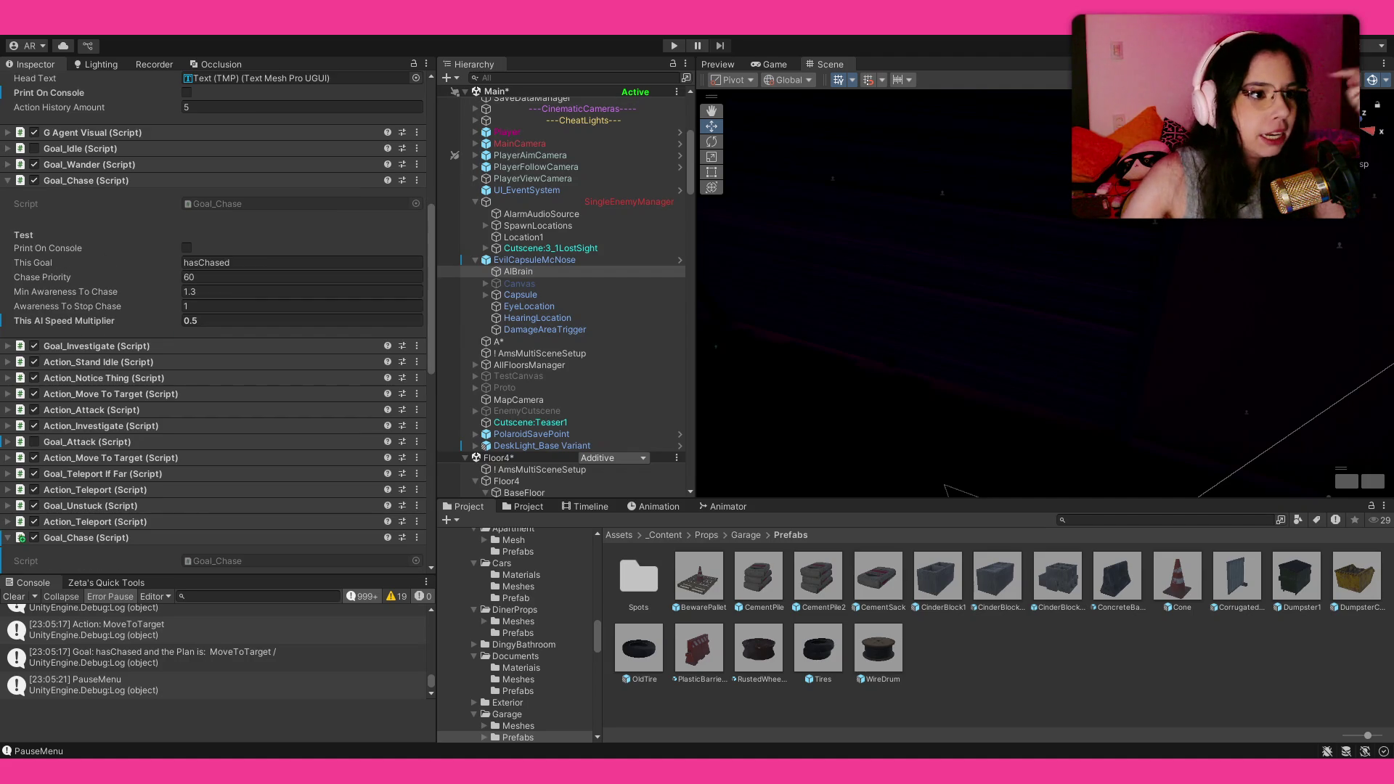
{"action": "scroll", "coordinate": [305, 283], "scroll_direction": "down", "scroll_amount": 2}
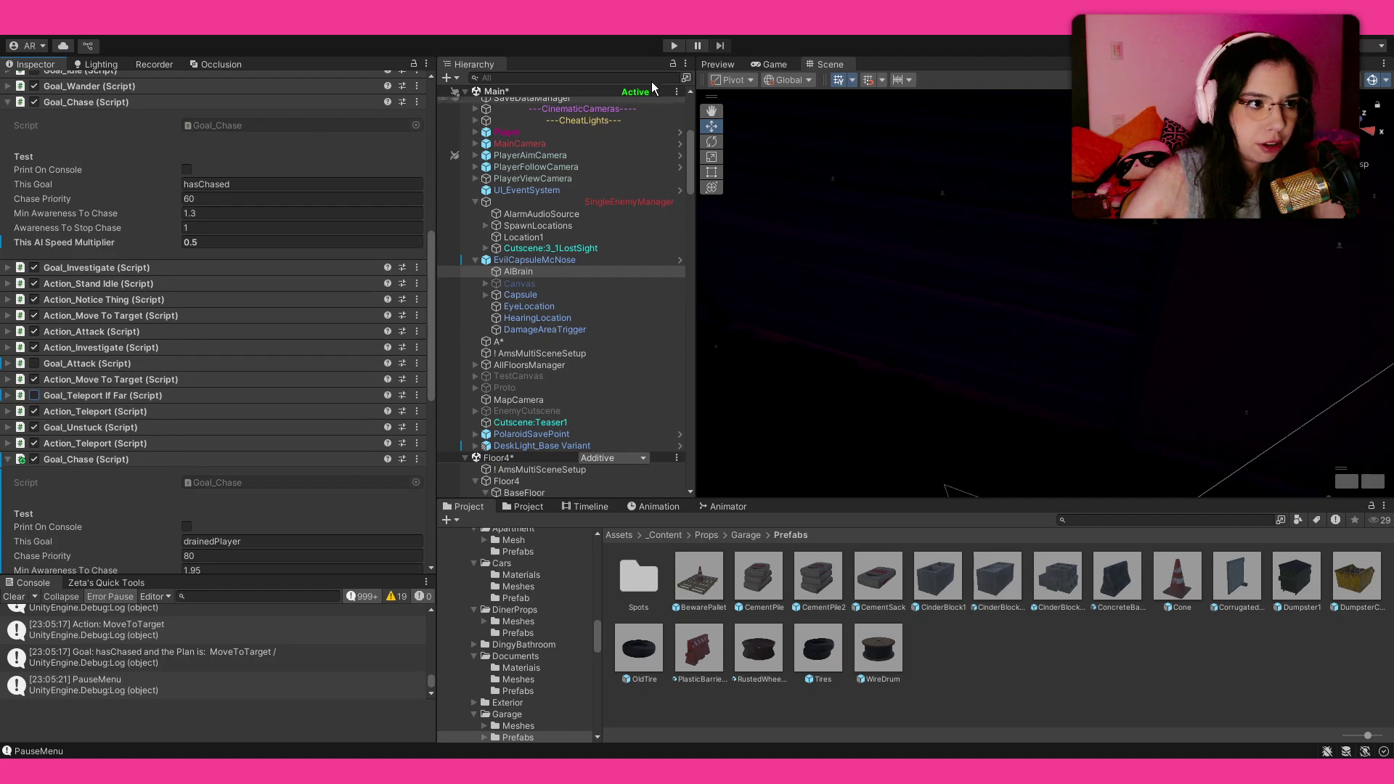
{"action": "left_click", "coordinate": [669, 46]}
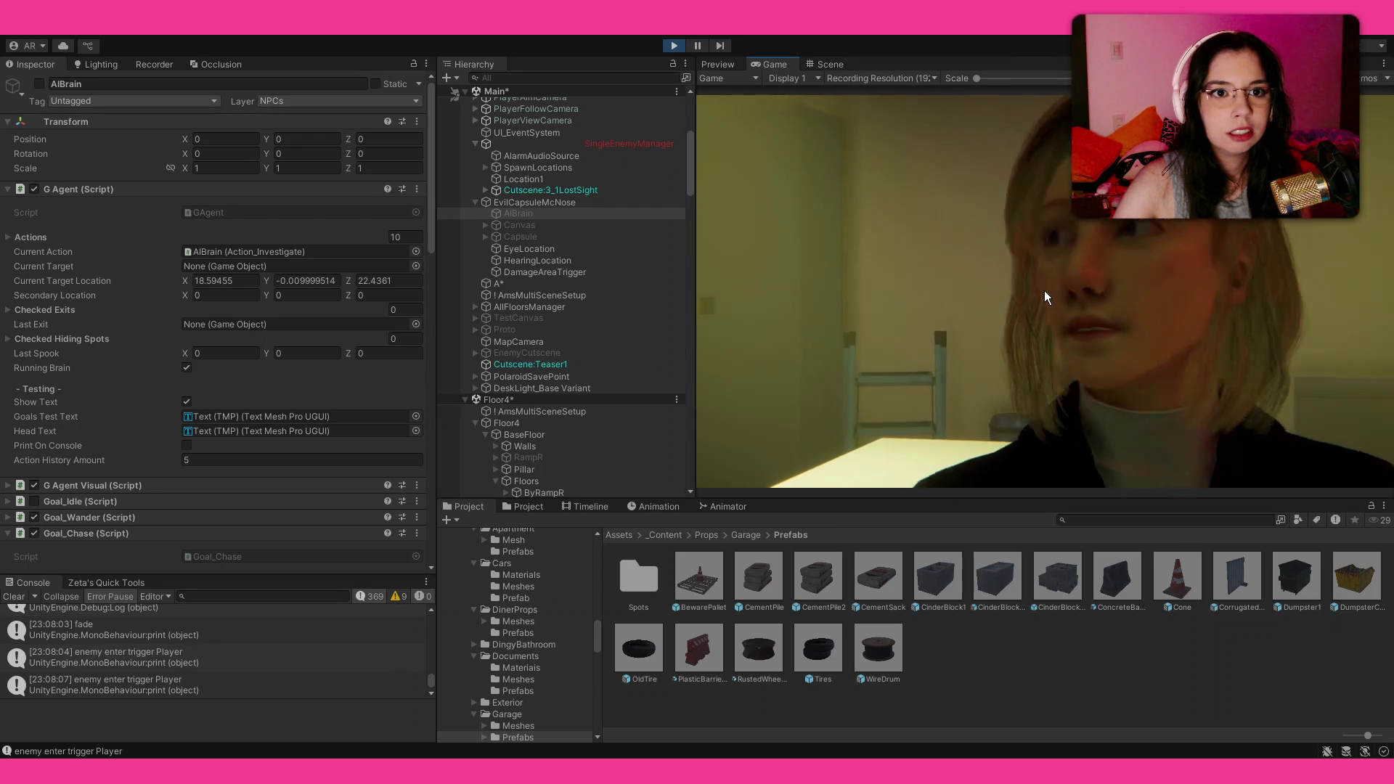
Step: Stop the enemy chase play-test and return to the editor
{"action": "left_click", "coordinate": [673, 45]}
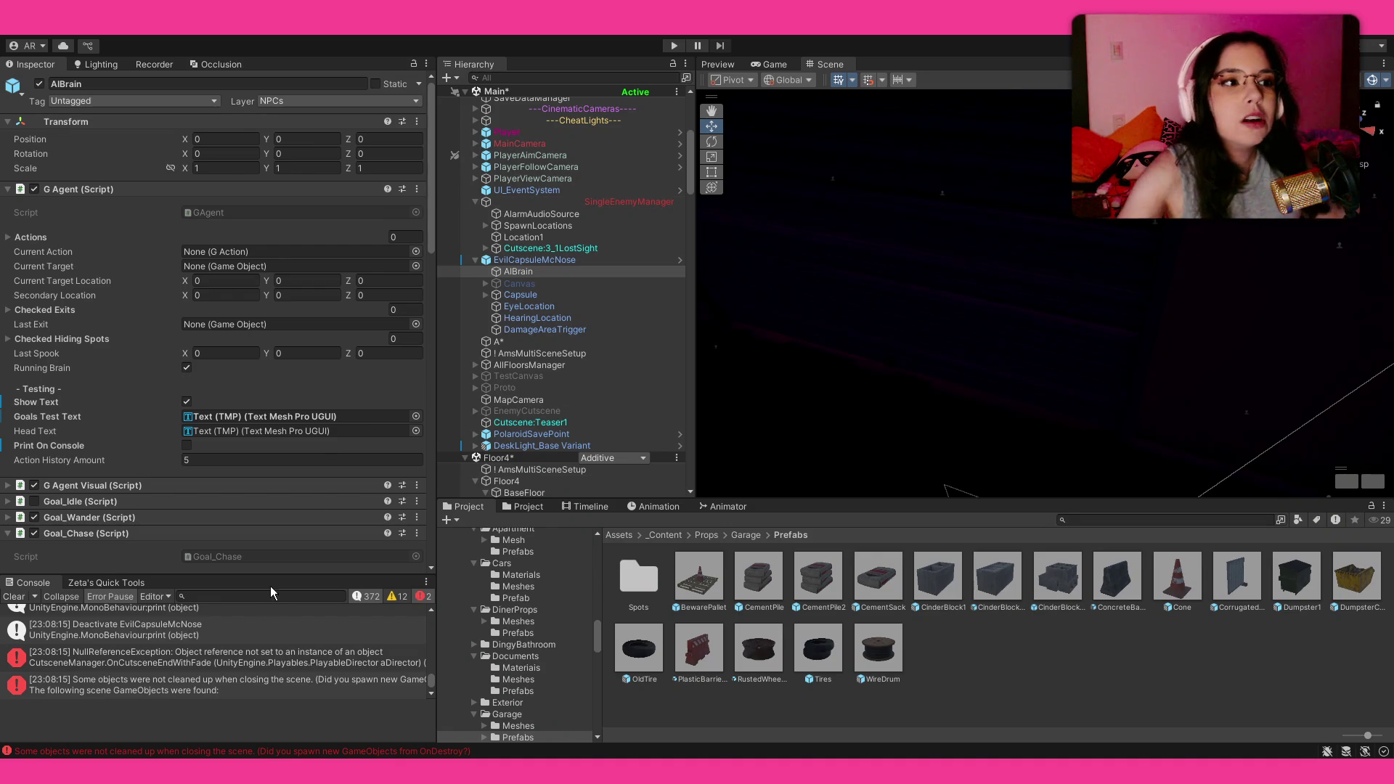
Step: Activate TestCanvas, select EvilCapsuleMcNose, and start a new play-test
{"action": "left_click", "coordinate": [576, 376]}
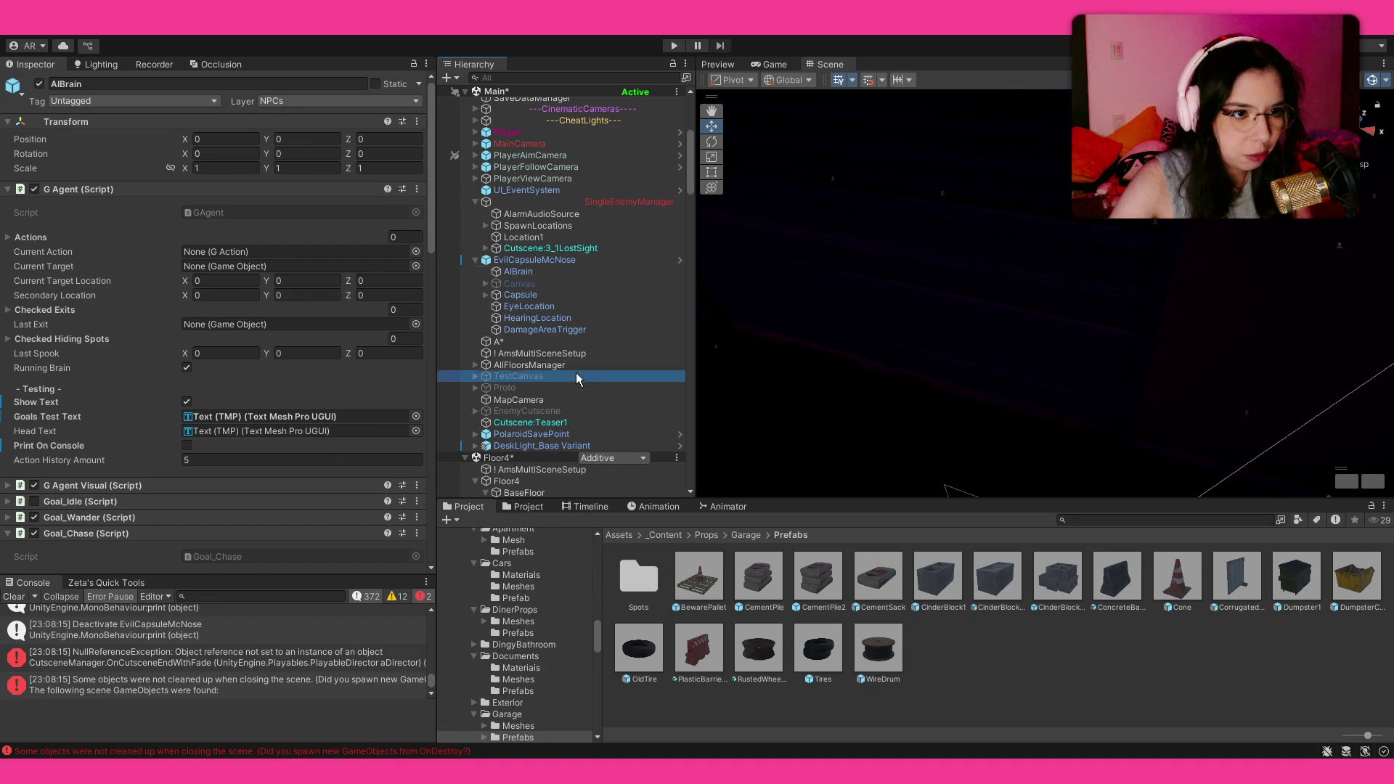
{"action": "left_click", "coordinate": [40, 84]}
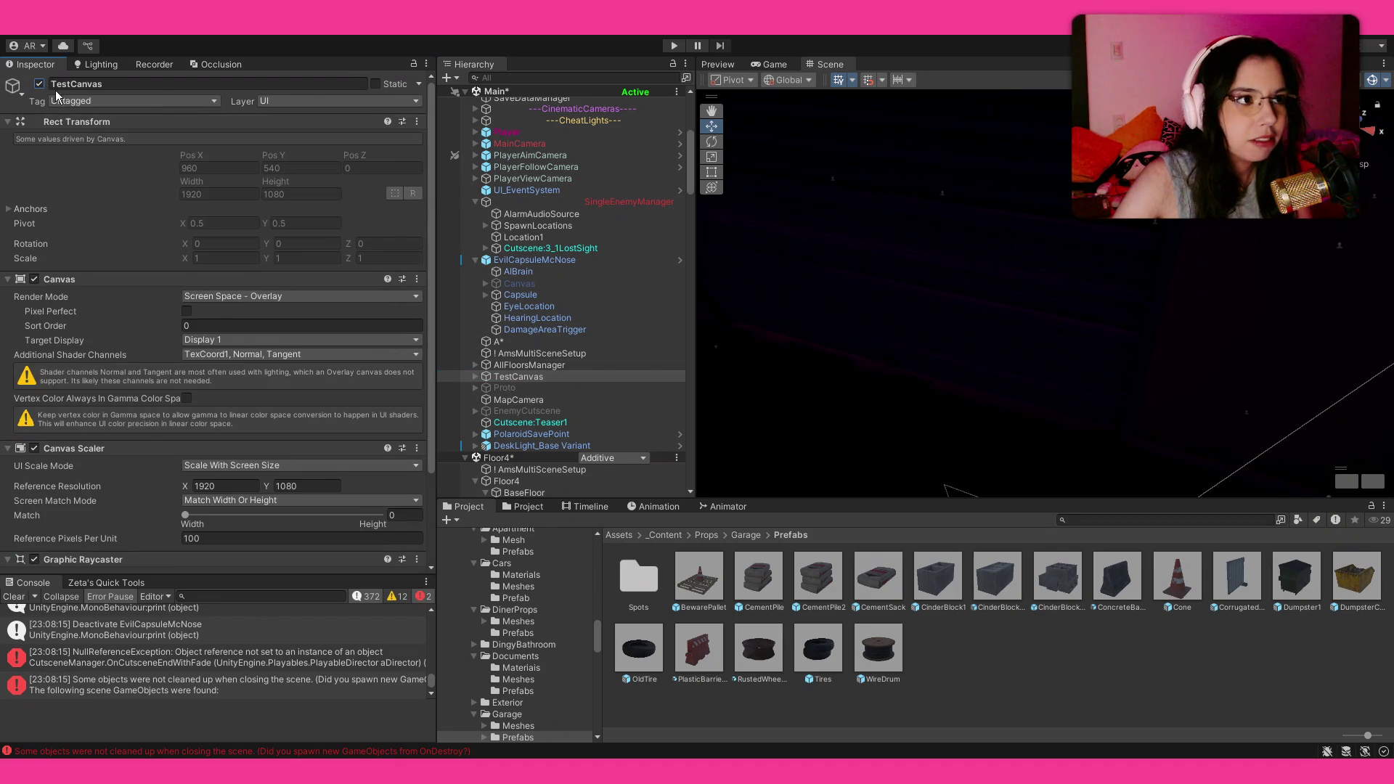
{"action": "left_click", "coordinate": [591, 353]}
{"action": "left_click", "coordinate": [612, 260]}
{"action": "left_click", "coordinate": [674, 45]}
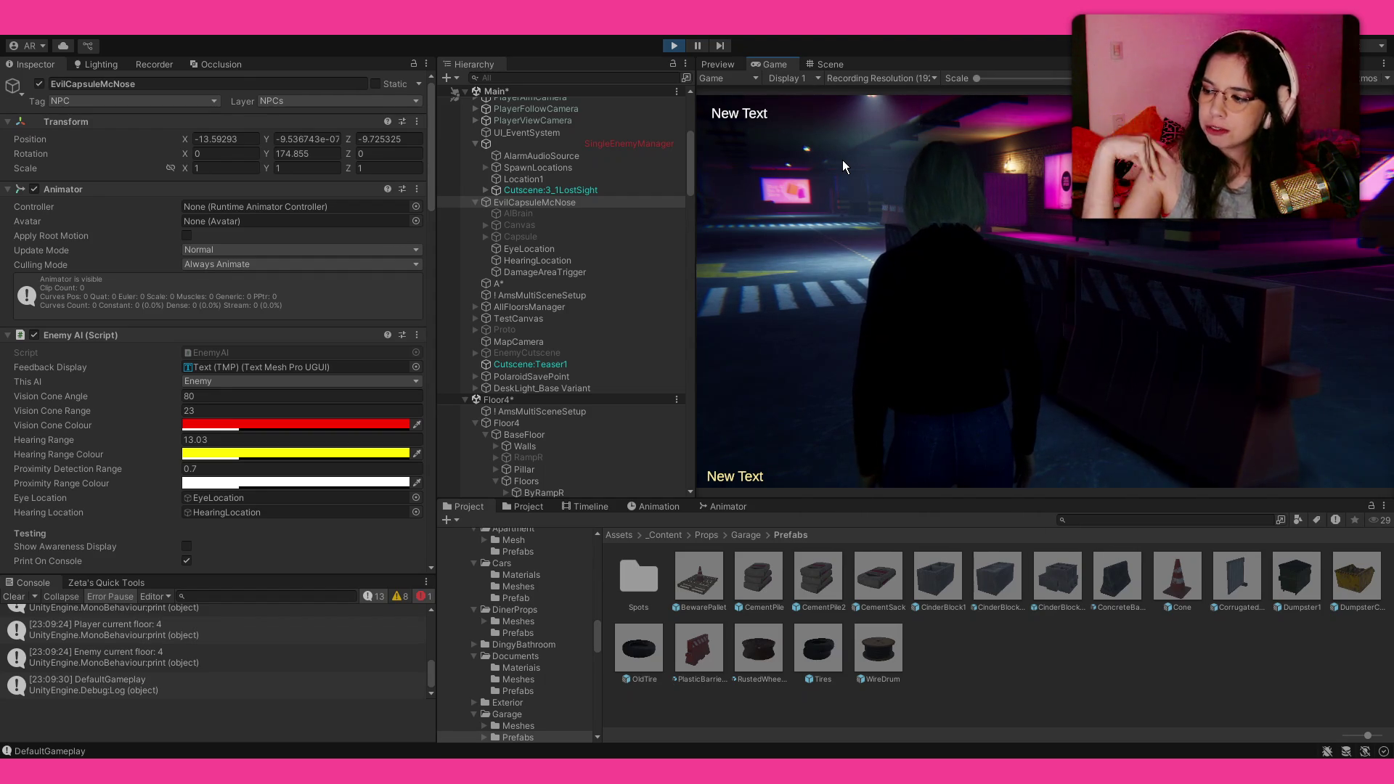
Step: Walk the character into the garage until the cutscene triggers, then exit Play mode
{"action": "key", "text": "w"}
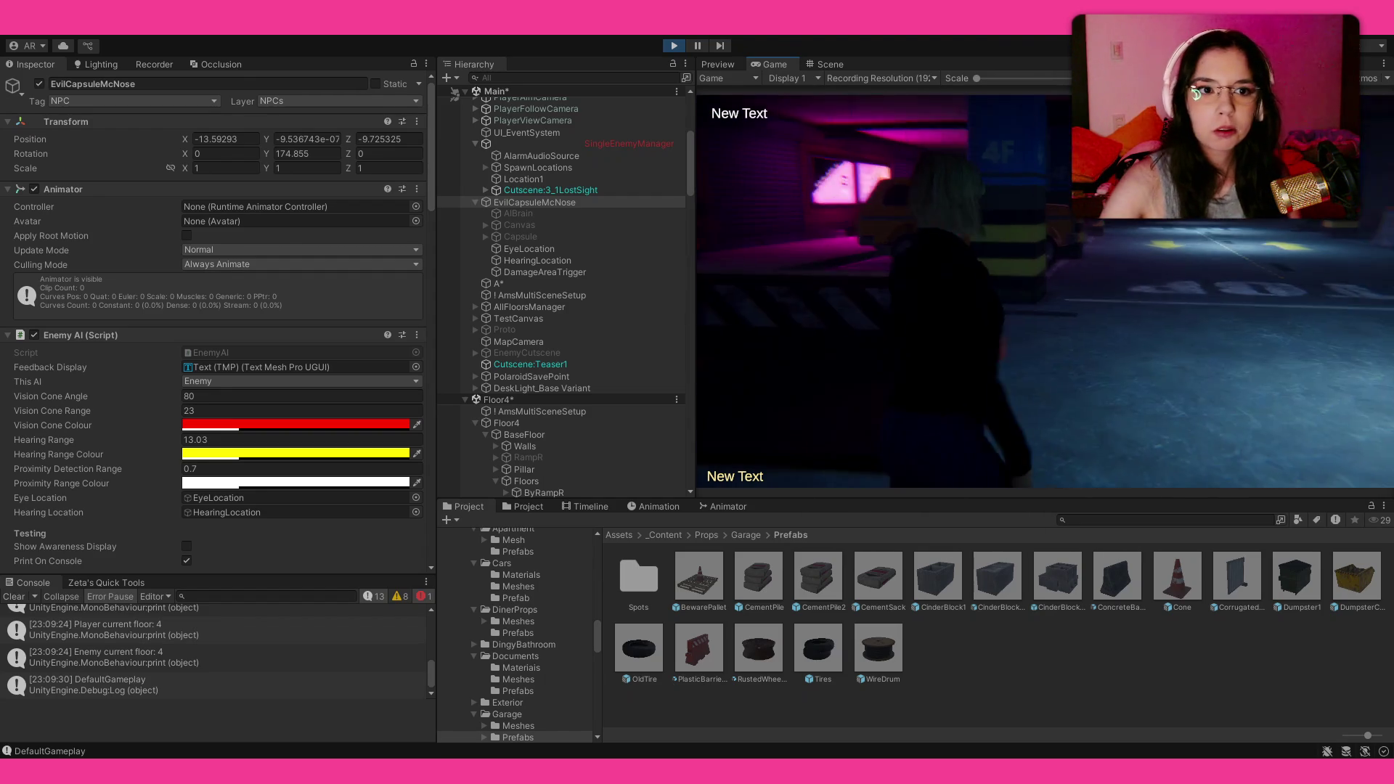
{"action": "key", "text": "w"}
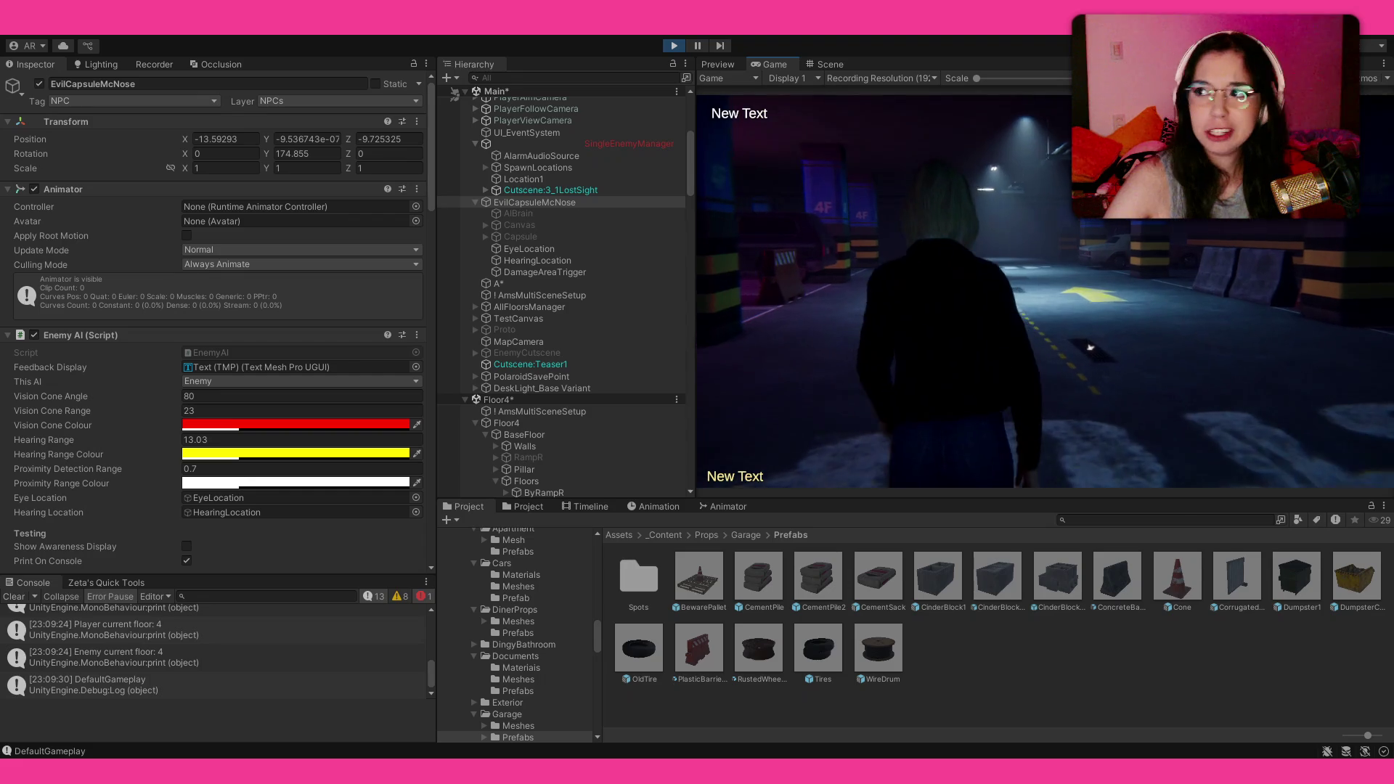
{"action": "key", "text": "w"}
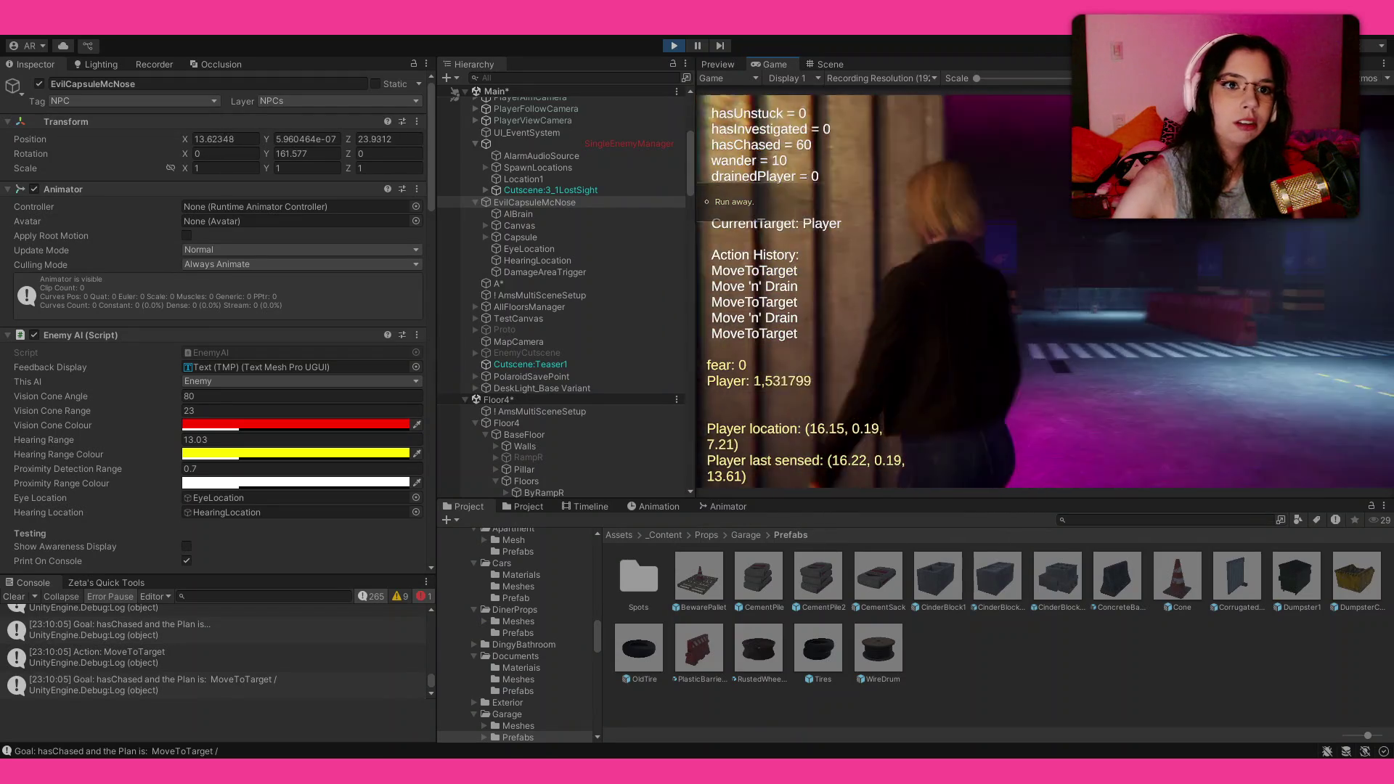
{"action": "key", "text": "ctrl+p"}
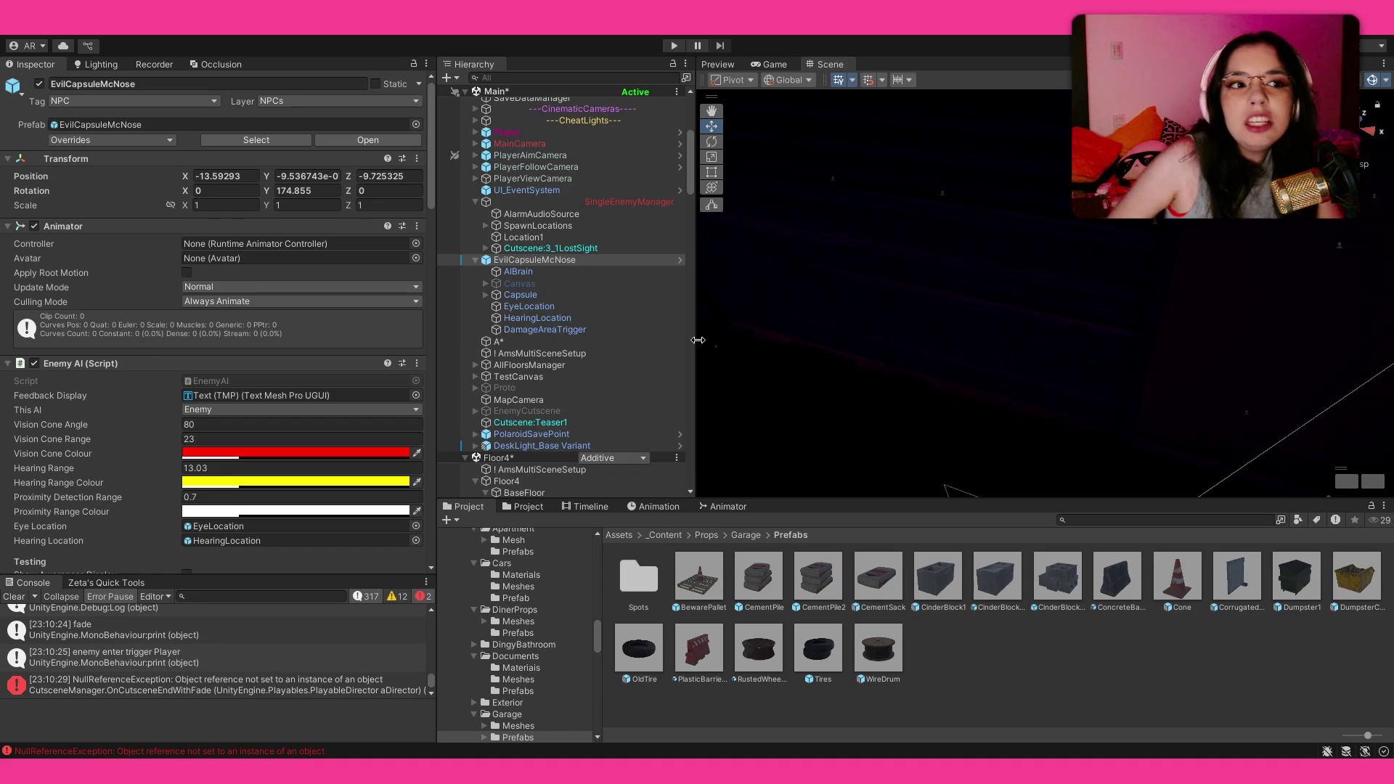
{"action": "scroll", "coordinate": [27, 352], "scroll_direction": "down", "scroll_amount": 12}
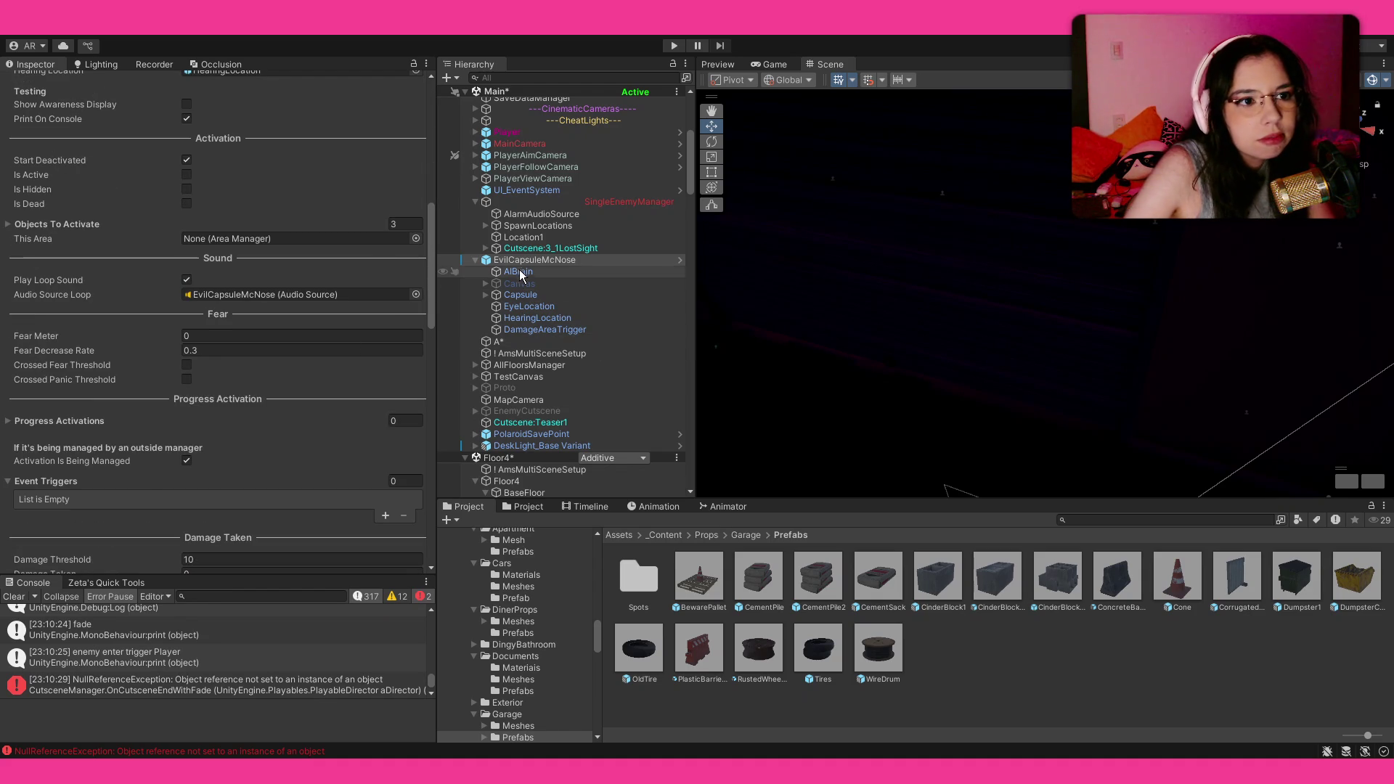
Step: In the enemy AIBrain's Action_Drain Move settings, set Player Walk Speed Multiplier to 0.4
{"action": "left_click", "coordinate": [517, 271]}
{"action": "scroll", "coordinate": [201, 272], "scroll_direction": "down", "scroll_amount": 3}
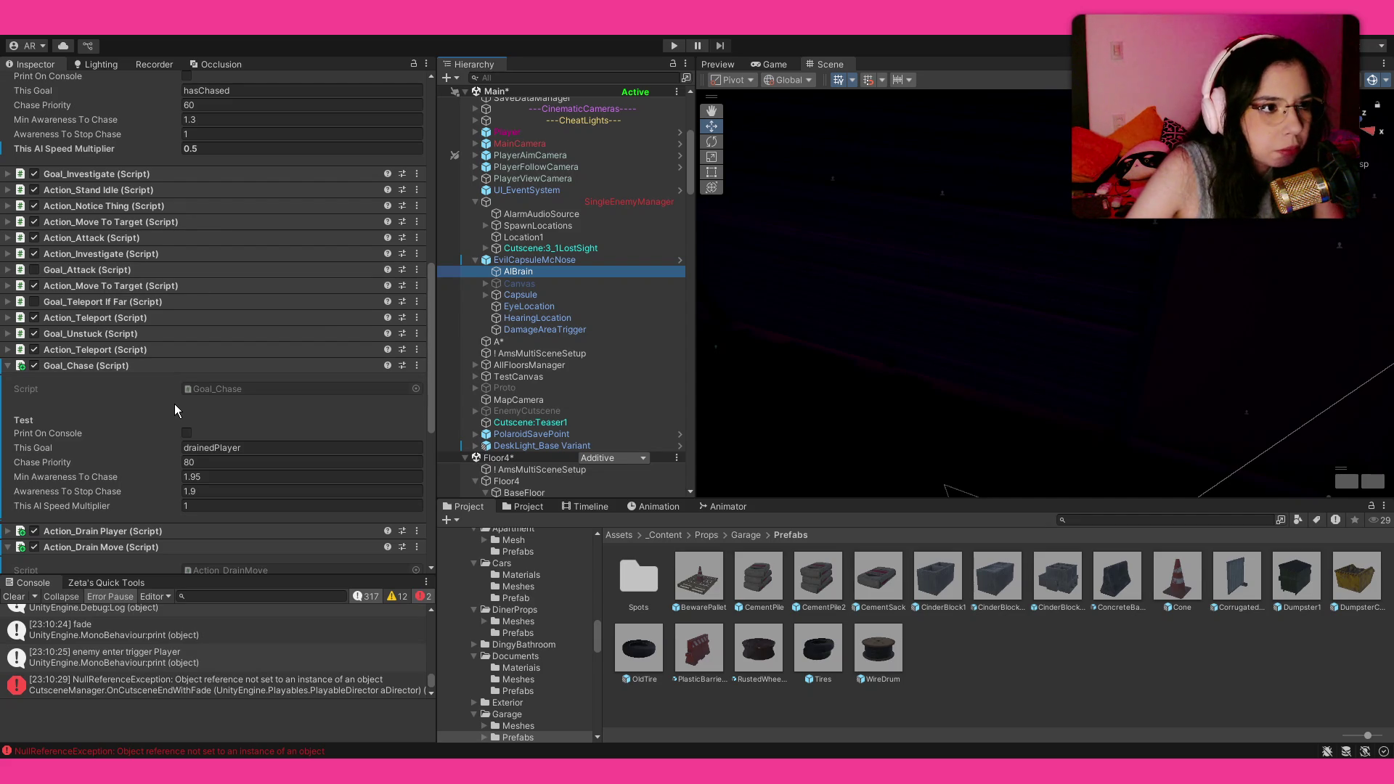
{"action": "left_click", "coordinate": [229, 149]}
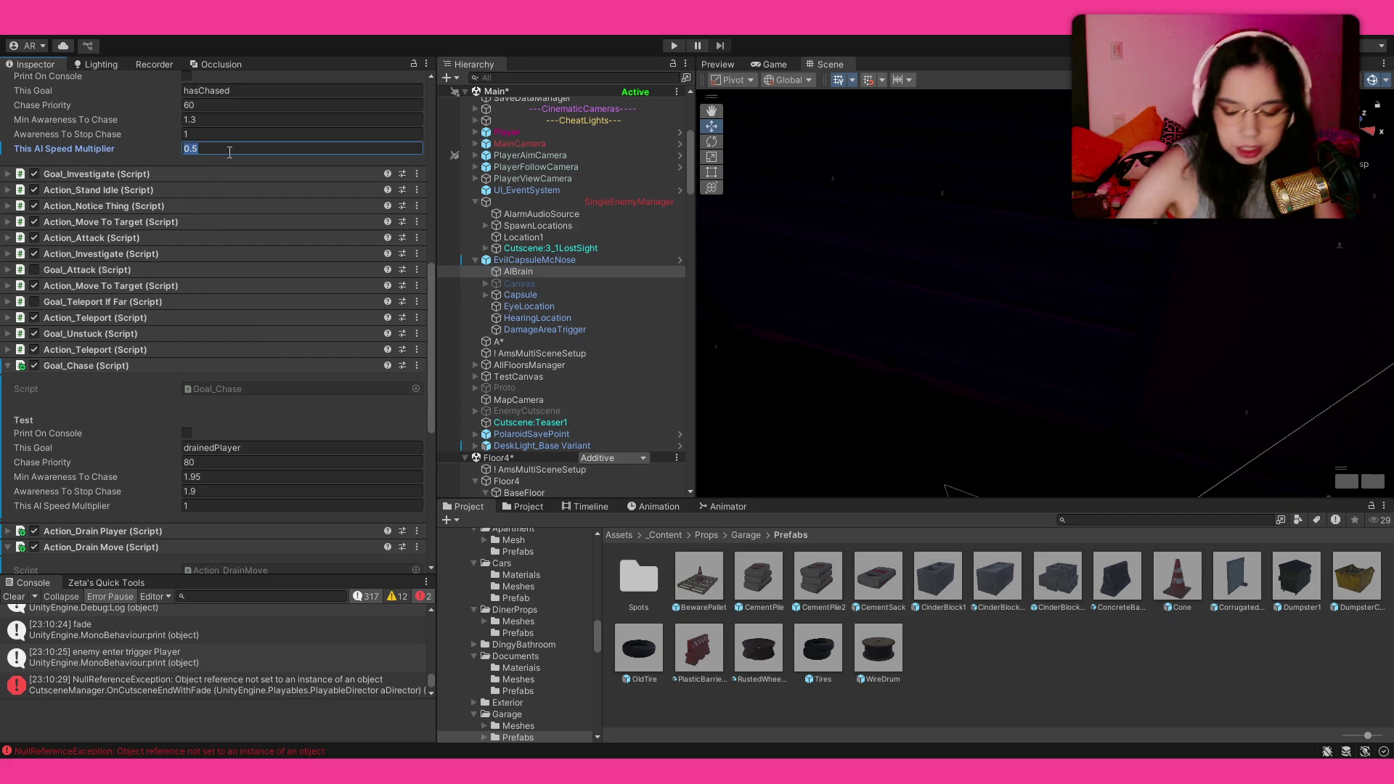
{"action": "type", "text": ".6"}
{"action": "scroll", "coordinate": [175, 275], "scroll_direction": "down", "scroll_amount": 10}
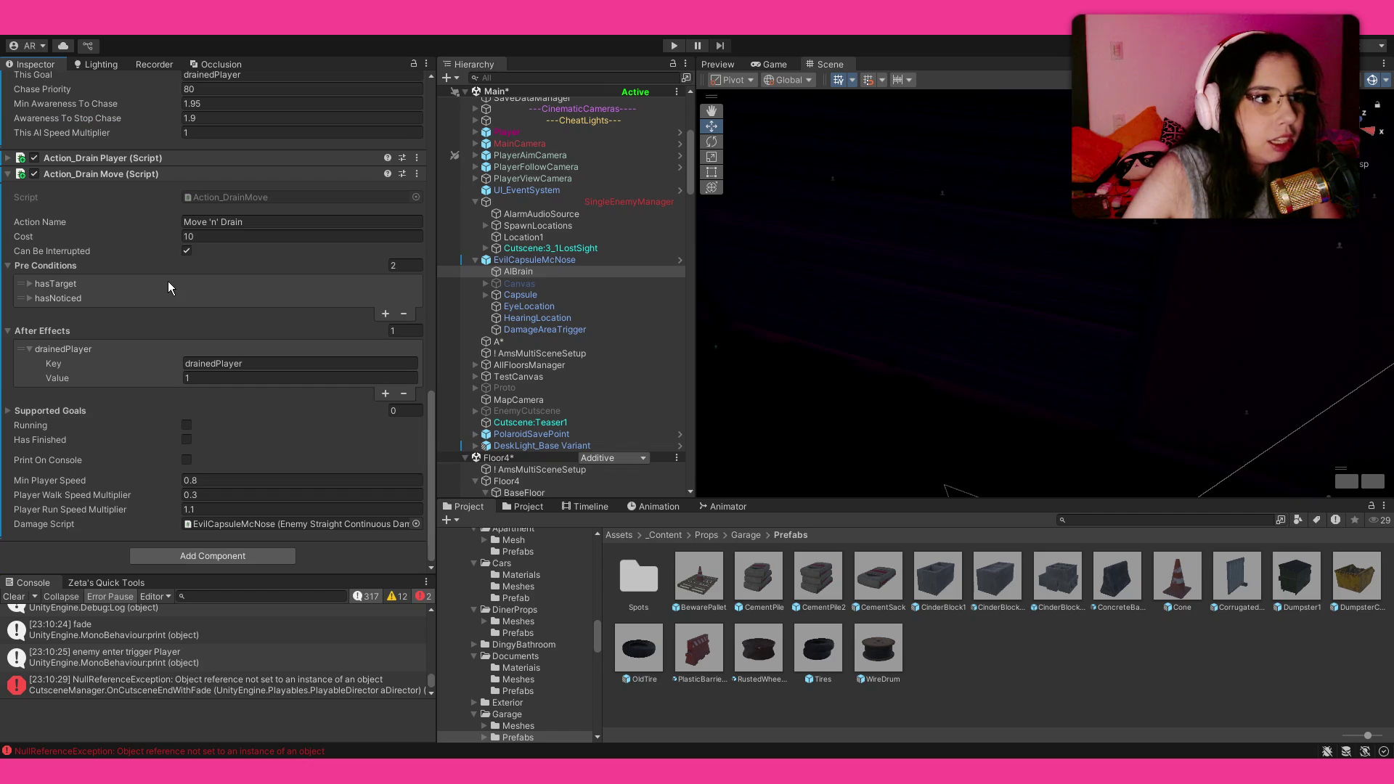
{"action": "left_click", "coordinate": [247, 495]}
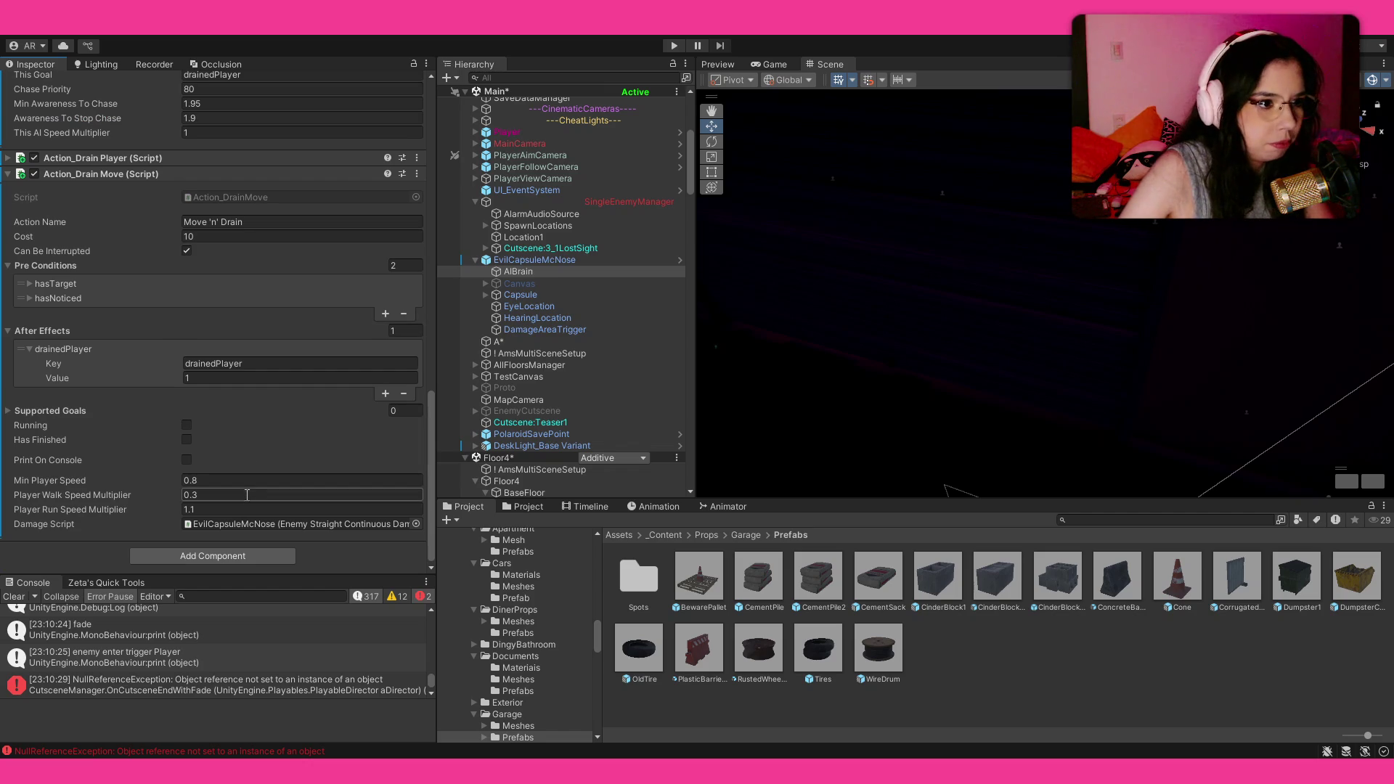
{"action": "type", "text": ",4"}
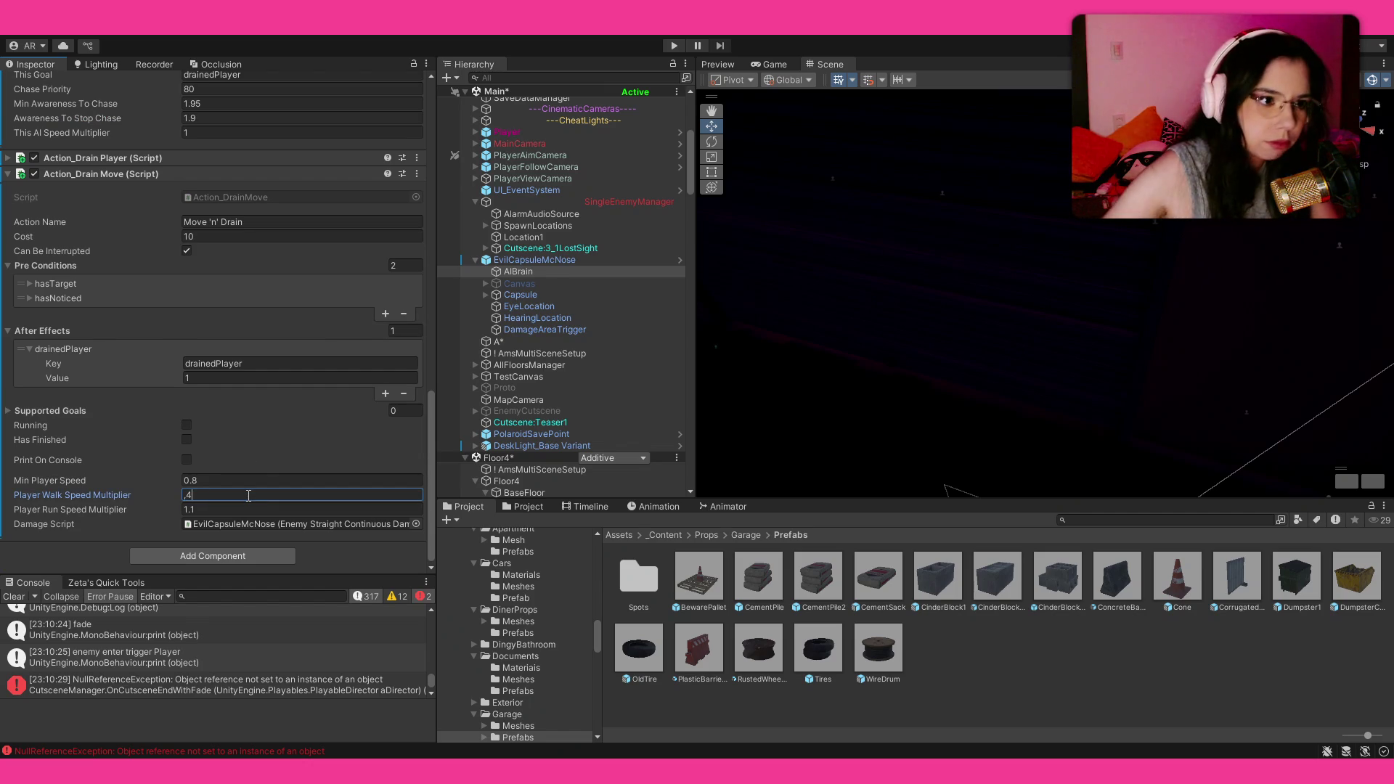
{"action": "left_click", "coordinate": [1039, 624]}
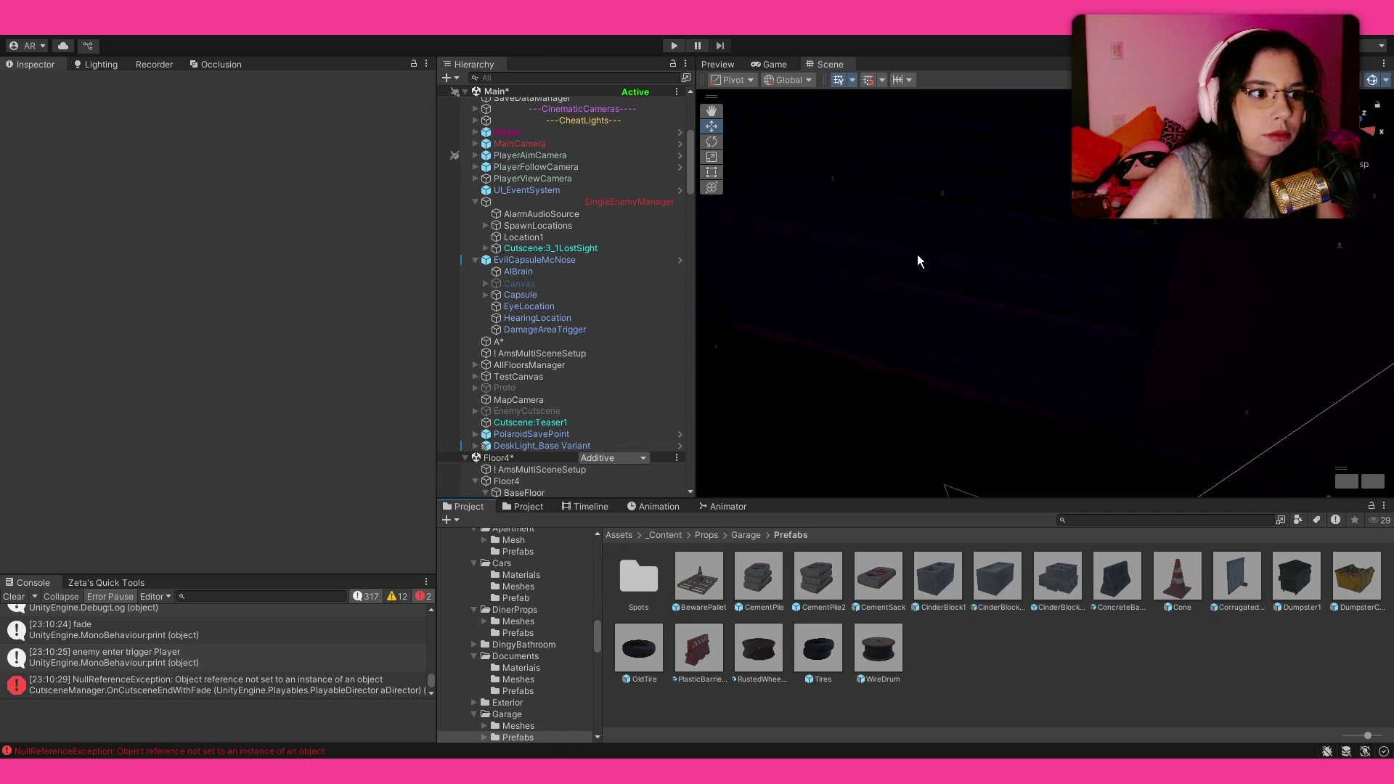
Step: Play-test until the enemy drains the player, then select AIBrain to watch its live values
{"action": "left_click", "coordinate": [675, 48]}
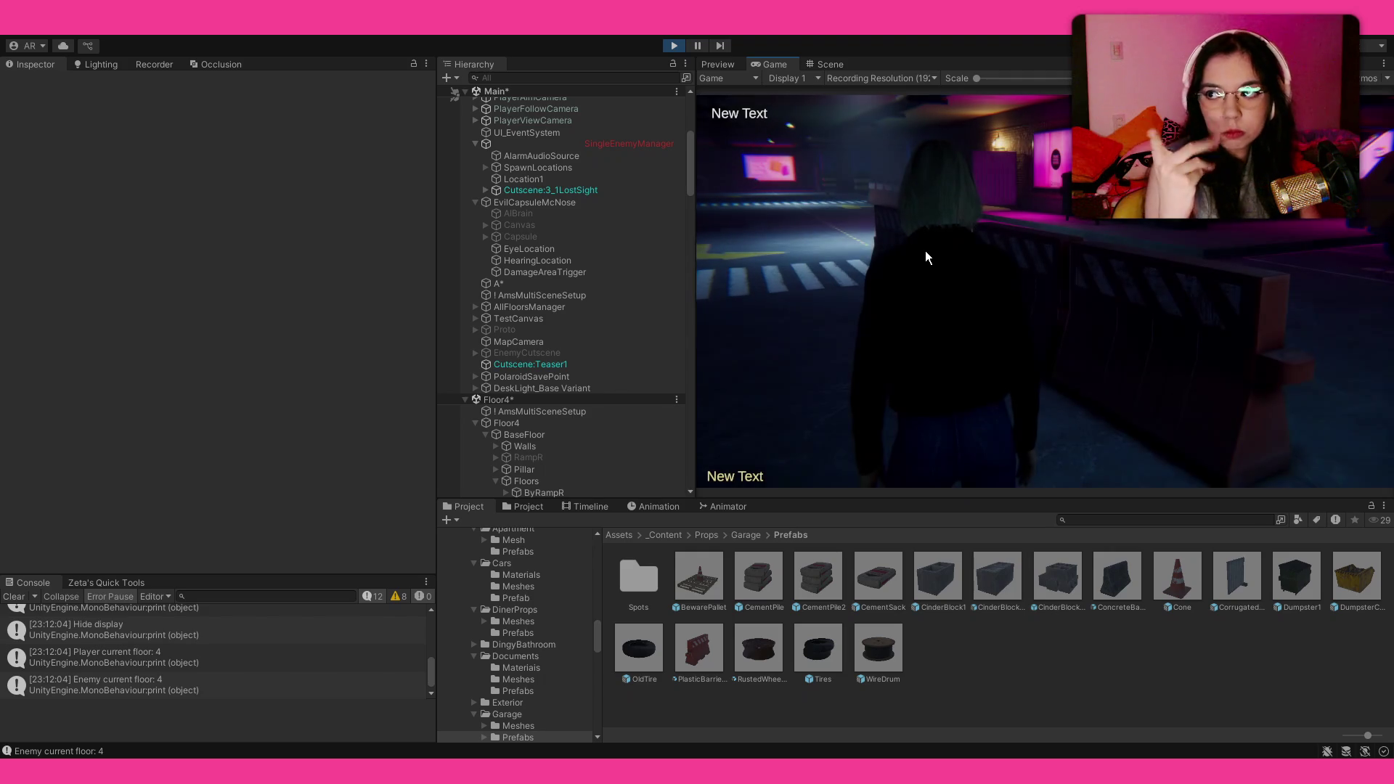
{"action": "left_click", "coordinate": [925, 257]}
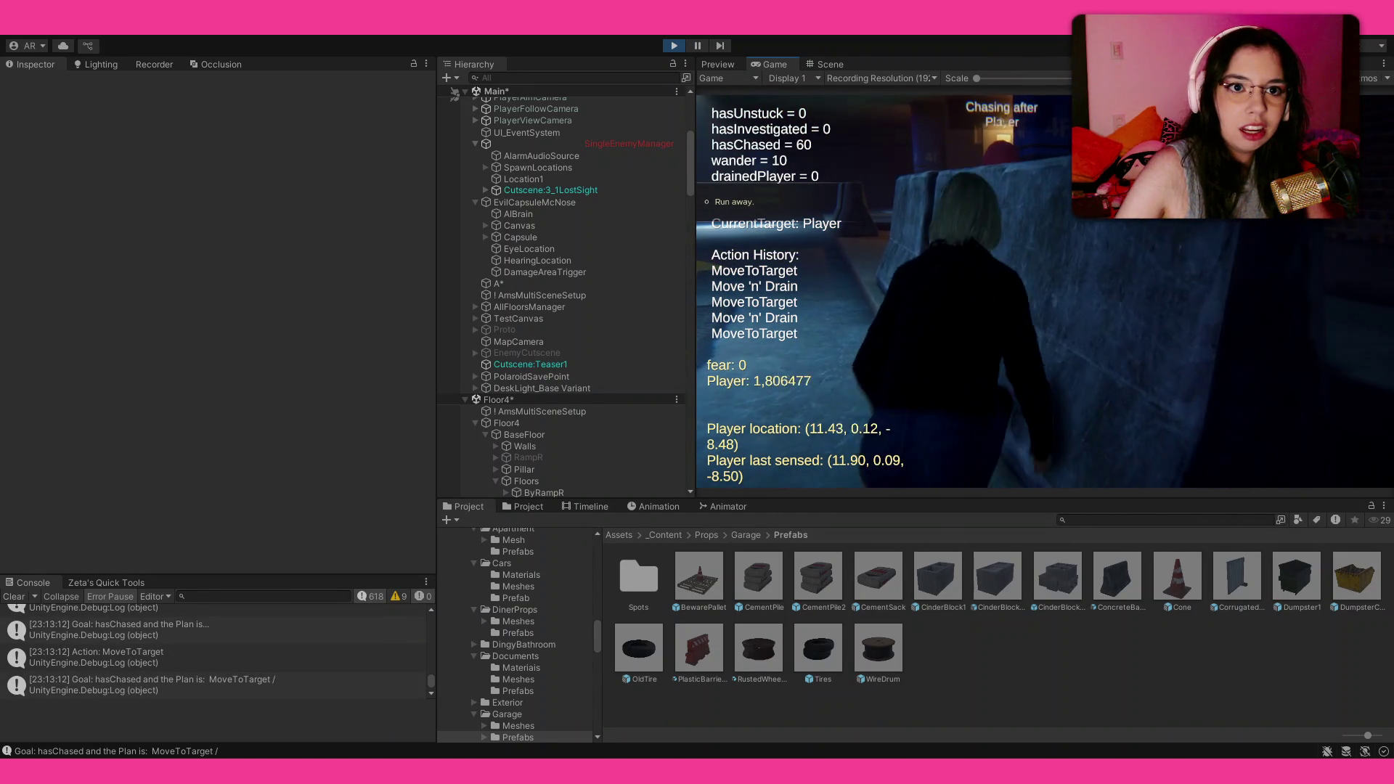
{"action": "key", "text": "ctrl+s"}
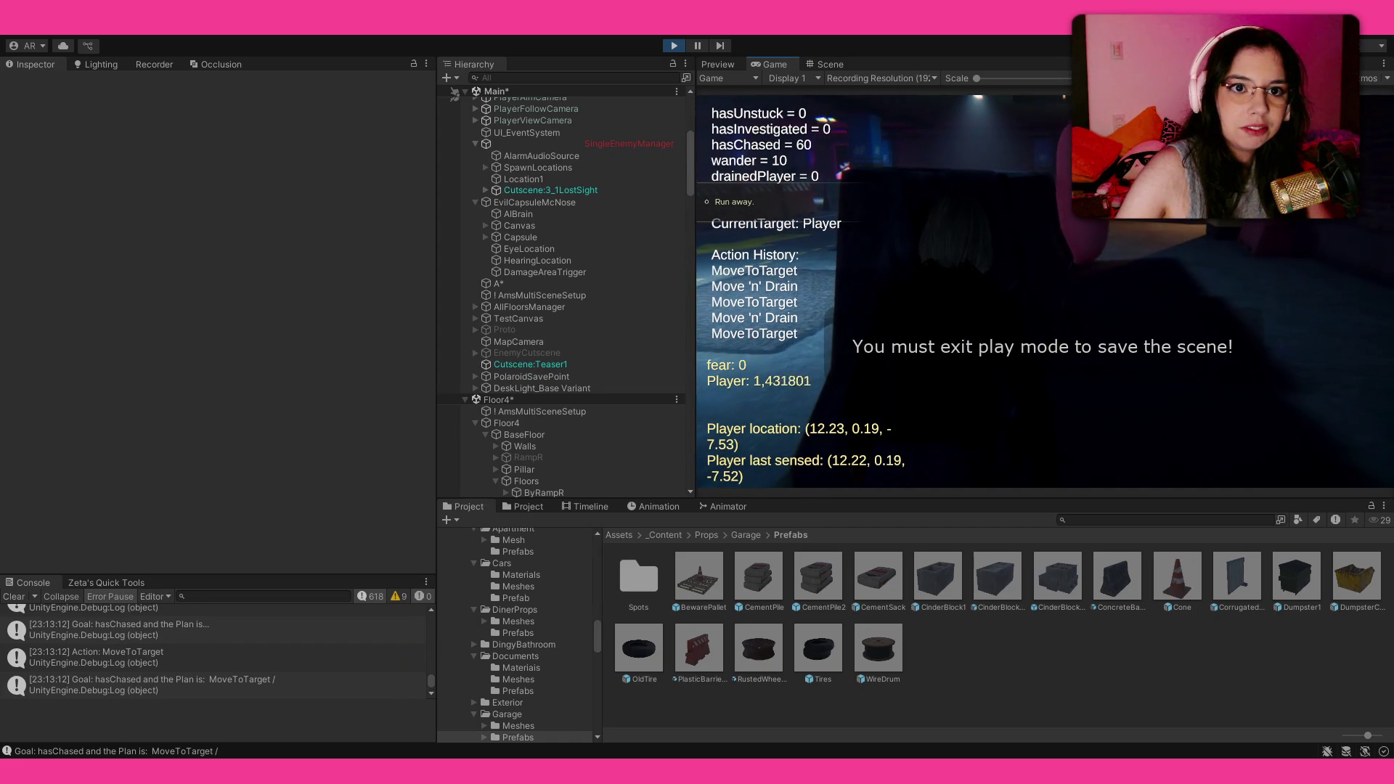
{"action": "left_click", "coordinate": [518, 214]}
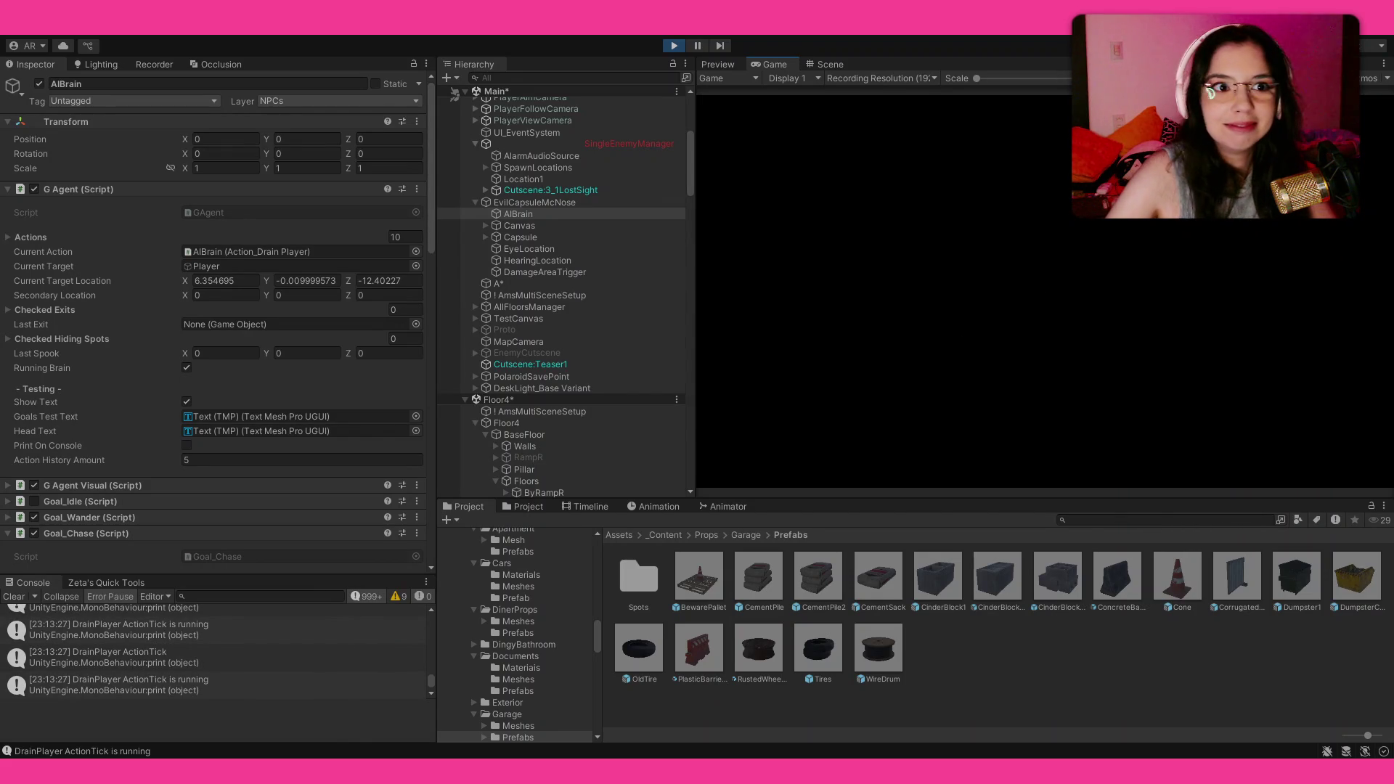
Step: Exit Play mode and pan the Scene view over the garage and crosswalk
{"action": "left_click", "coordinate": [672, 48]}
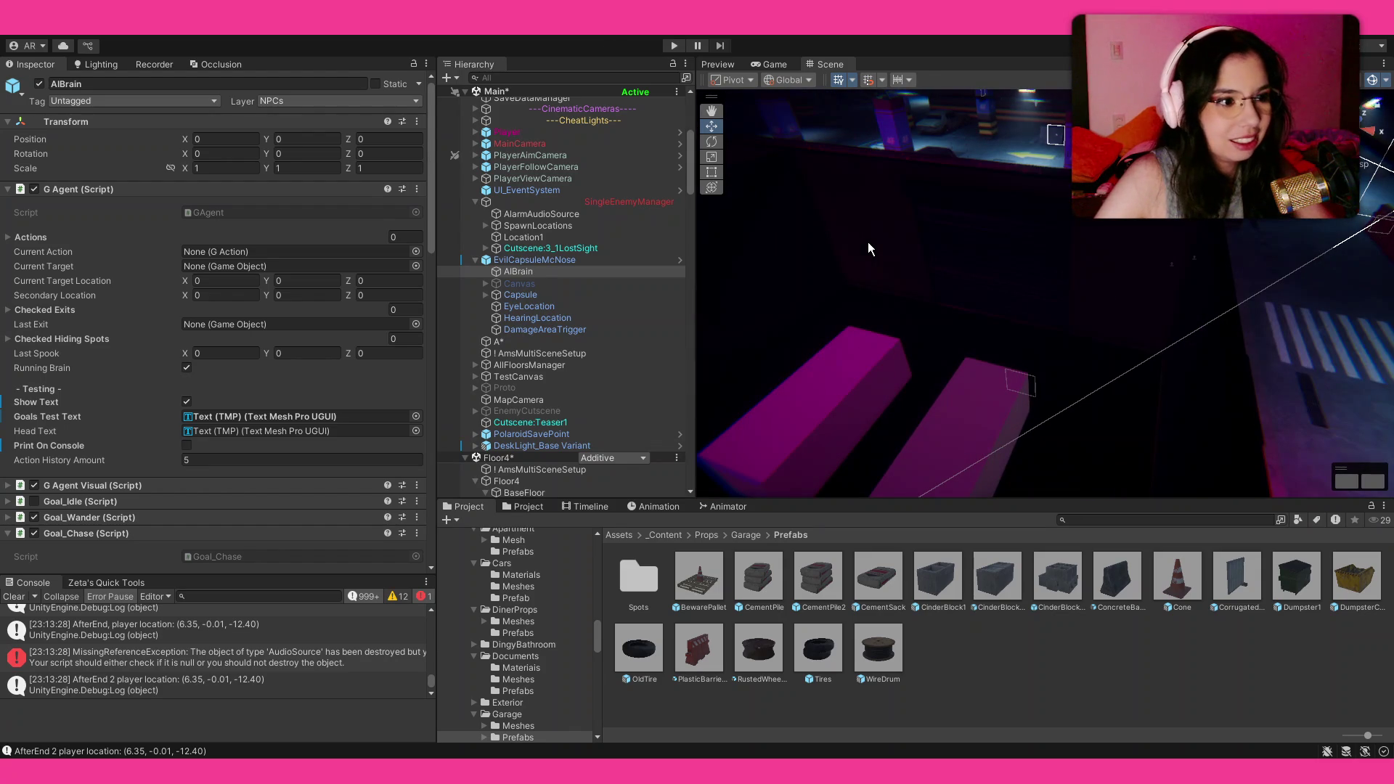
{"action": "mouse_move", "coordinate": [989, 233]}
{"action": "left_mouse_down"}
{"action": "mouse_move", "coordinate": [940, 231]}
{"action": "mouse_move", "coordinate": [940, 211]}
{"action": "left_mouse_up"}
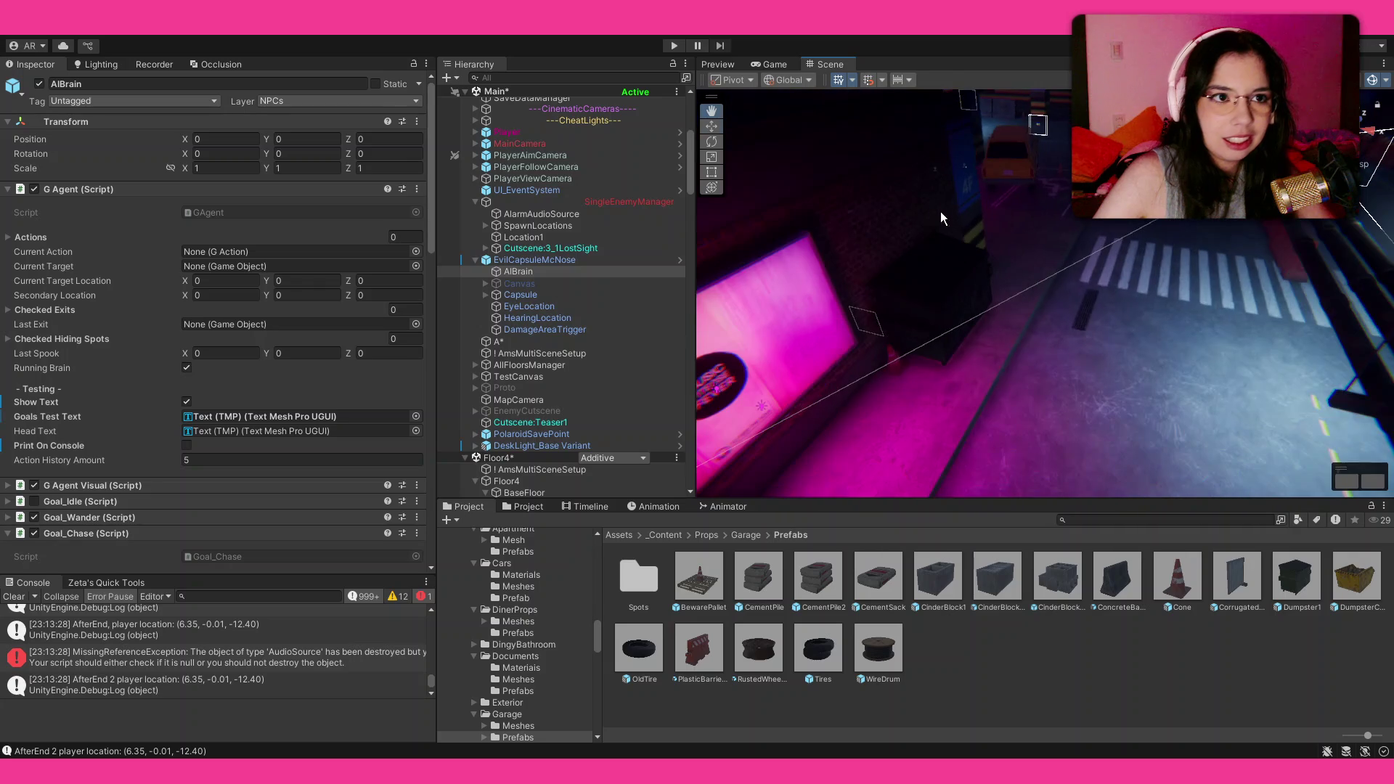
Step: Enter Play mode again and focus the Game view to control the character
{"action": "left_click", "coordinate": [675, 45]}
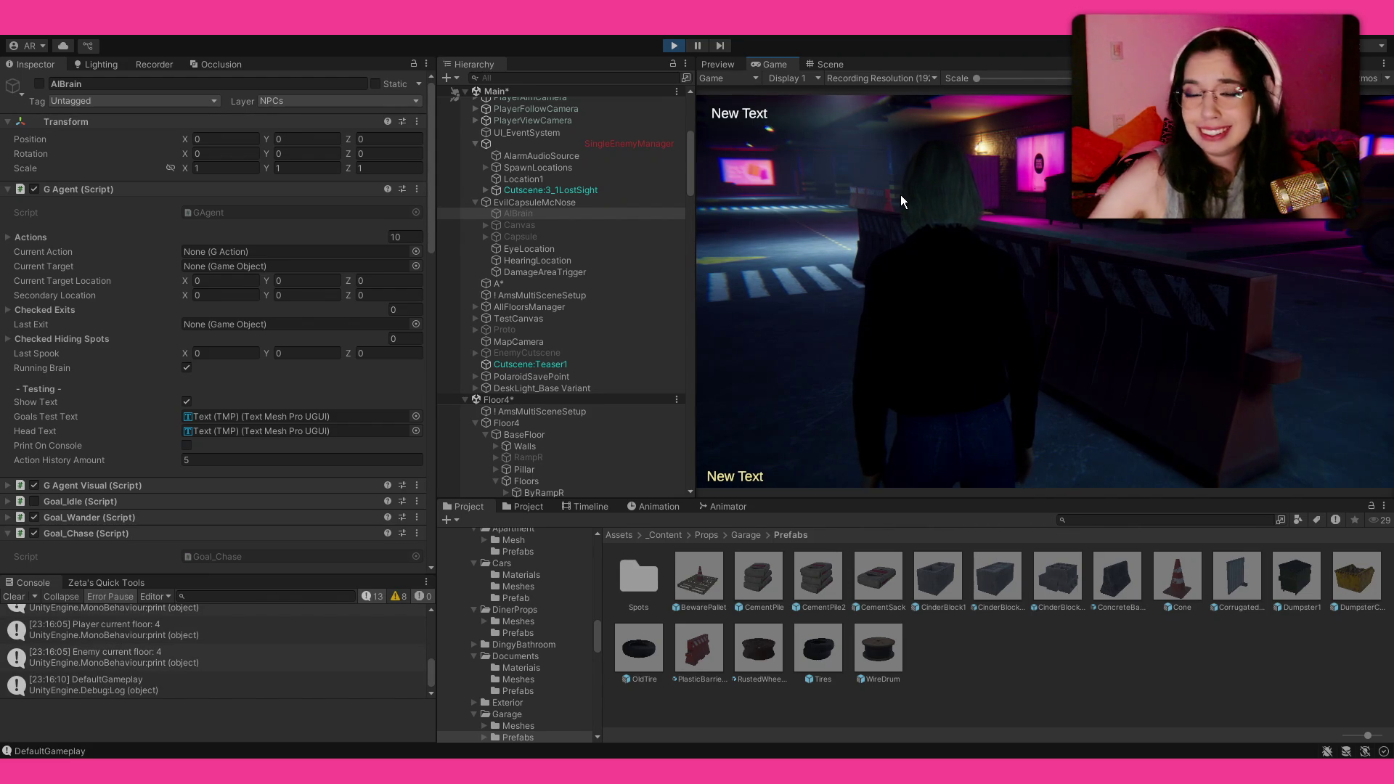
{"action": "left_click", "coordinate": [900, 194]}
Step: Walk the character forward across the floor, through ShippingDoor4 and the corridor, into the dark room
{"action": "key", "text": "w"}
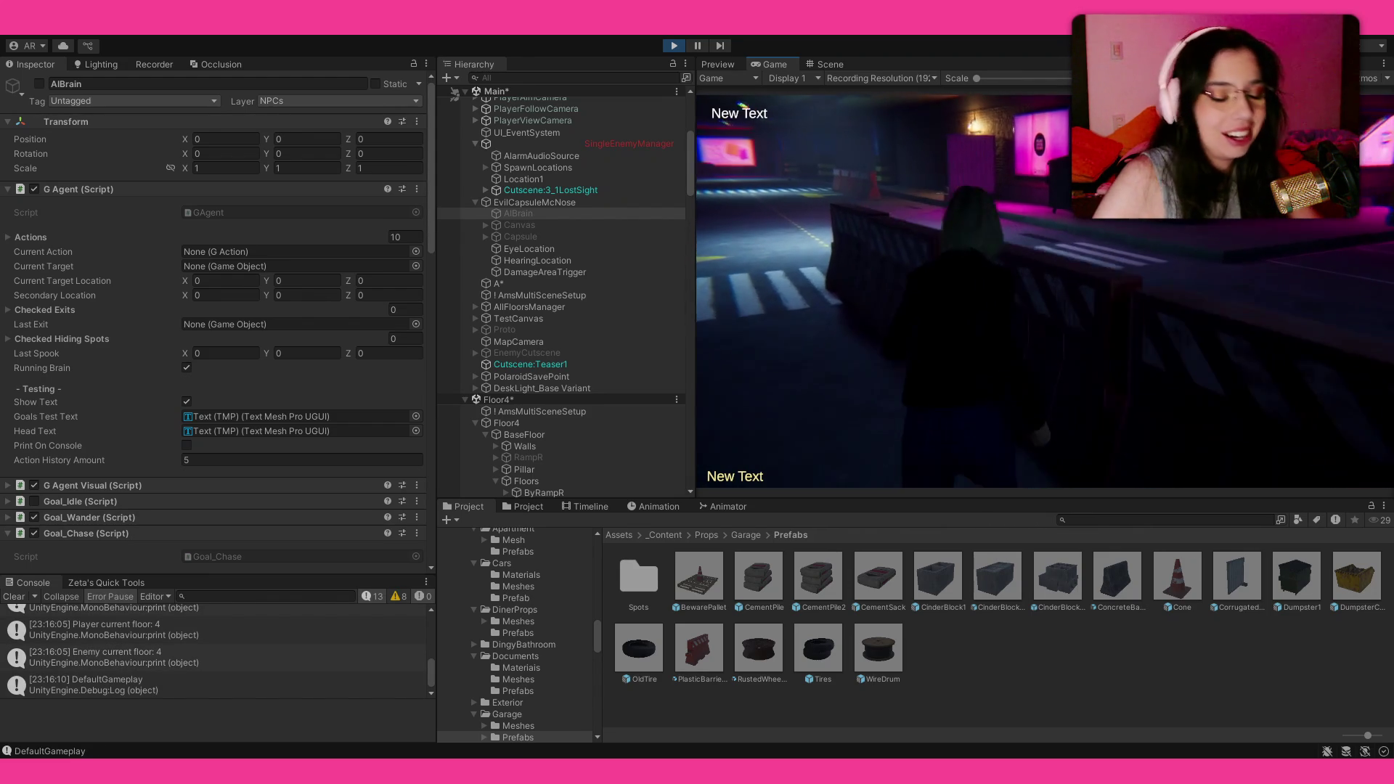
{"action": "key", "text": "w"}
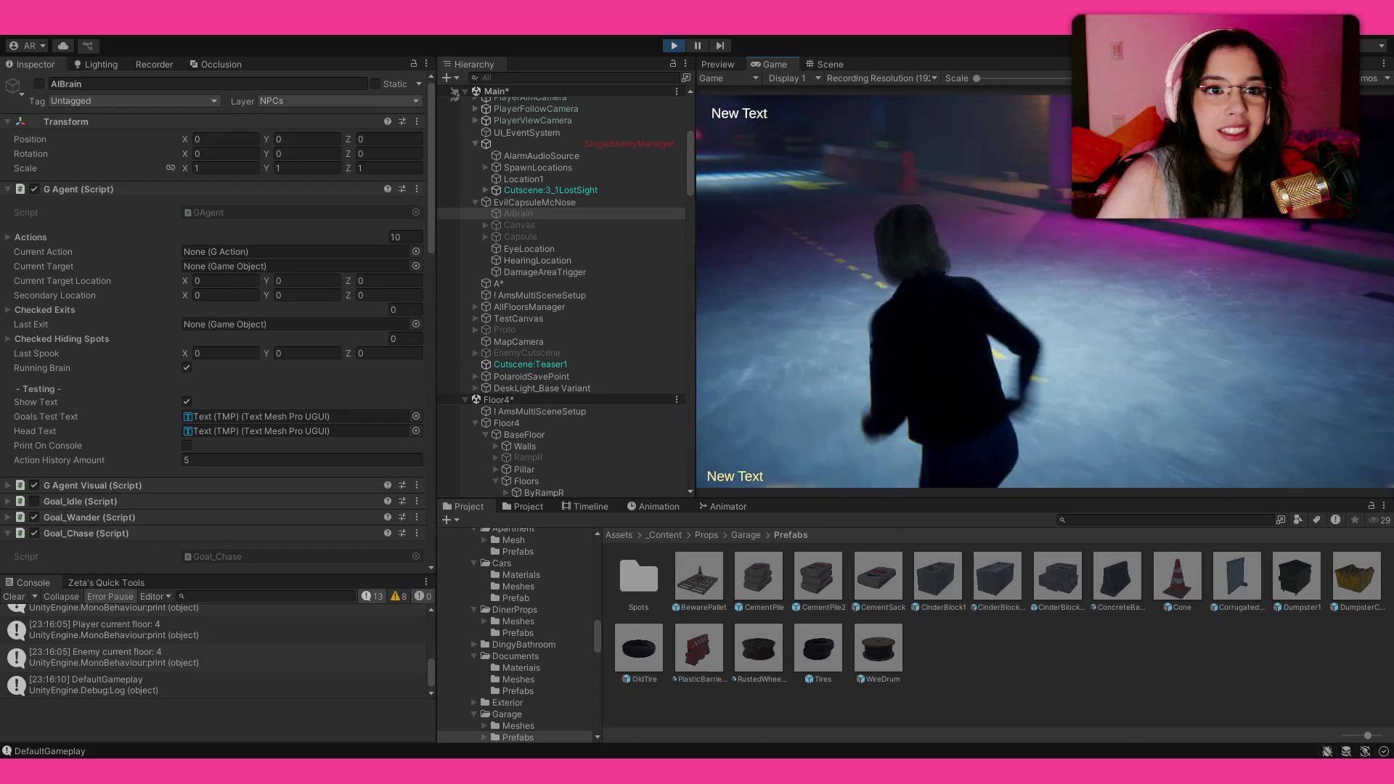
{"action": "key", "text": "w"}
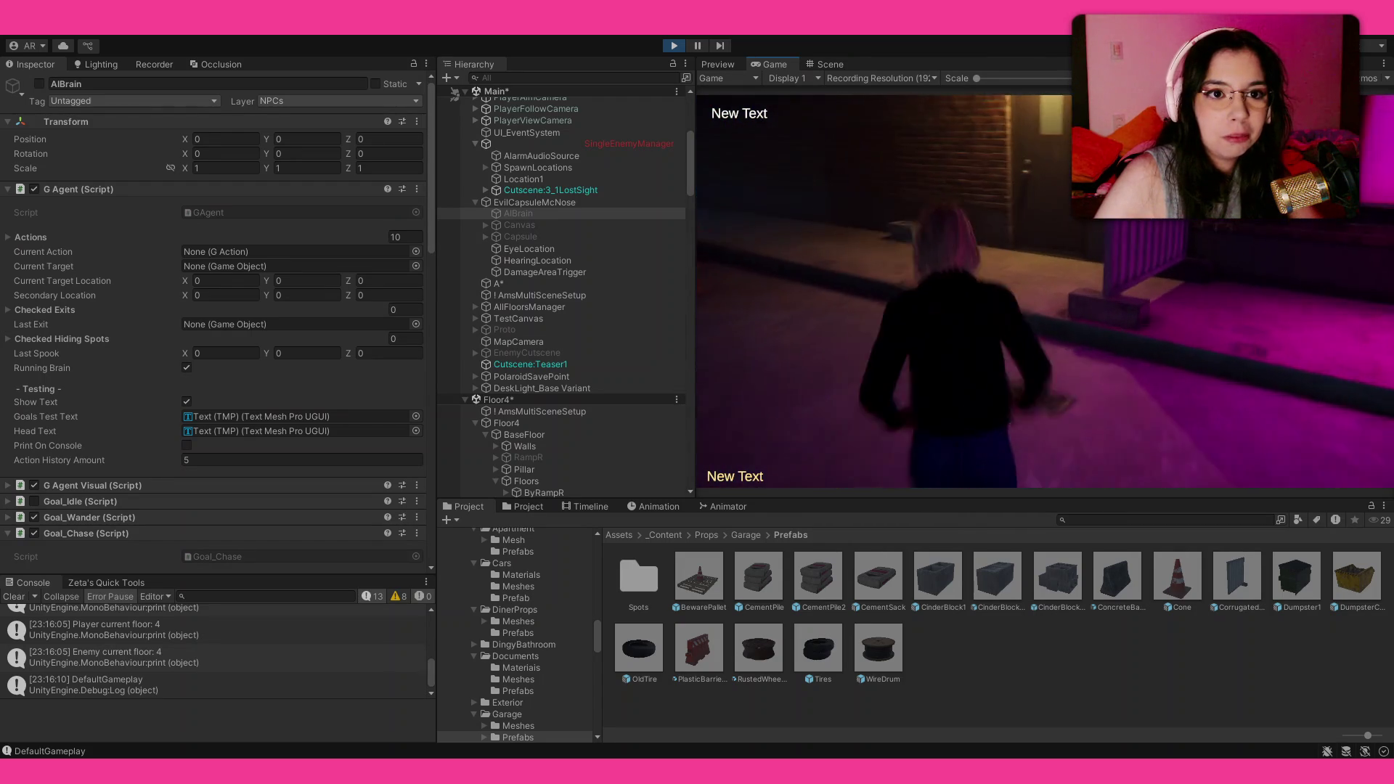
{"action": "key", "text": "w"}
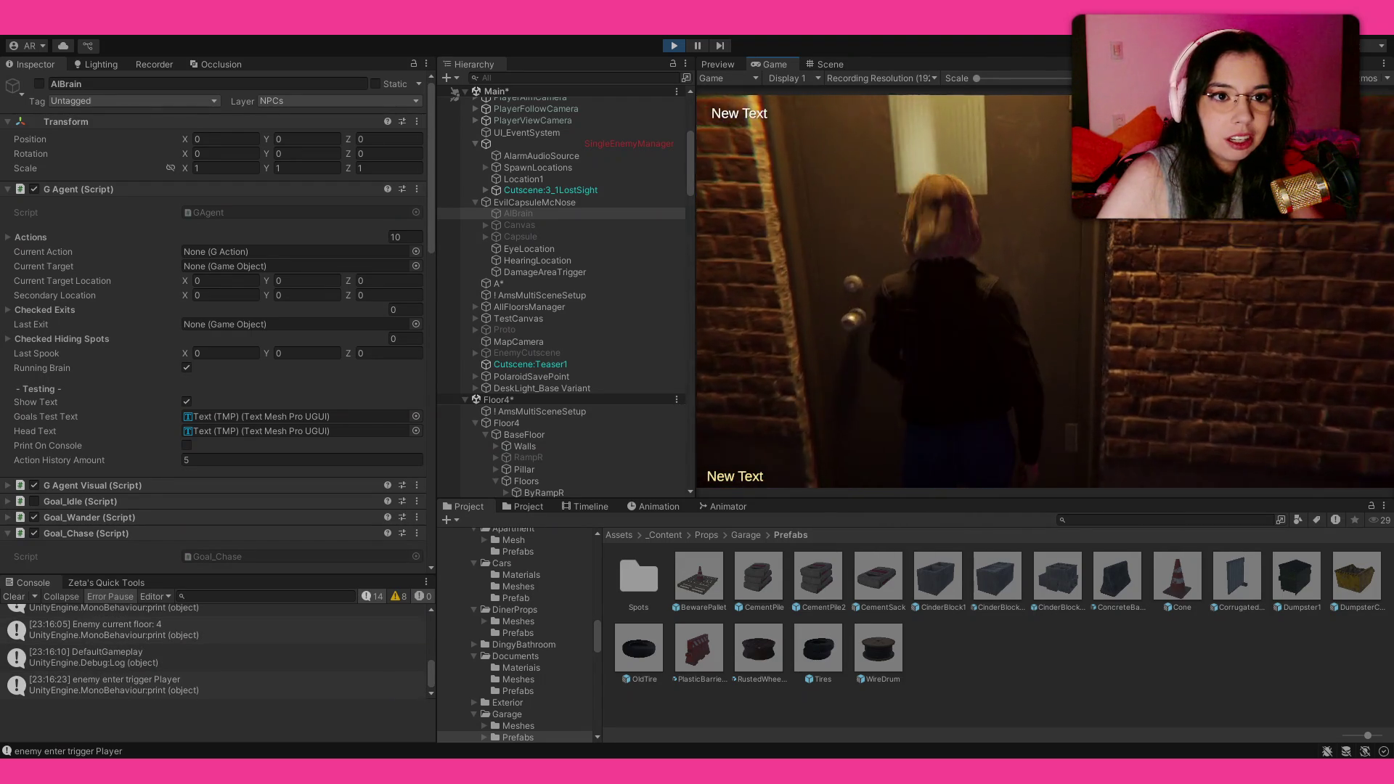
{"action": "key", "text": "w"}
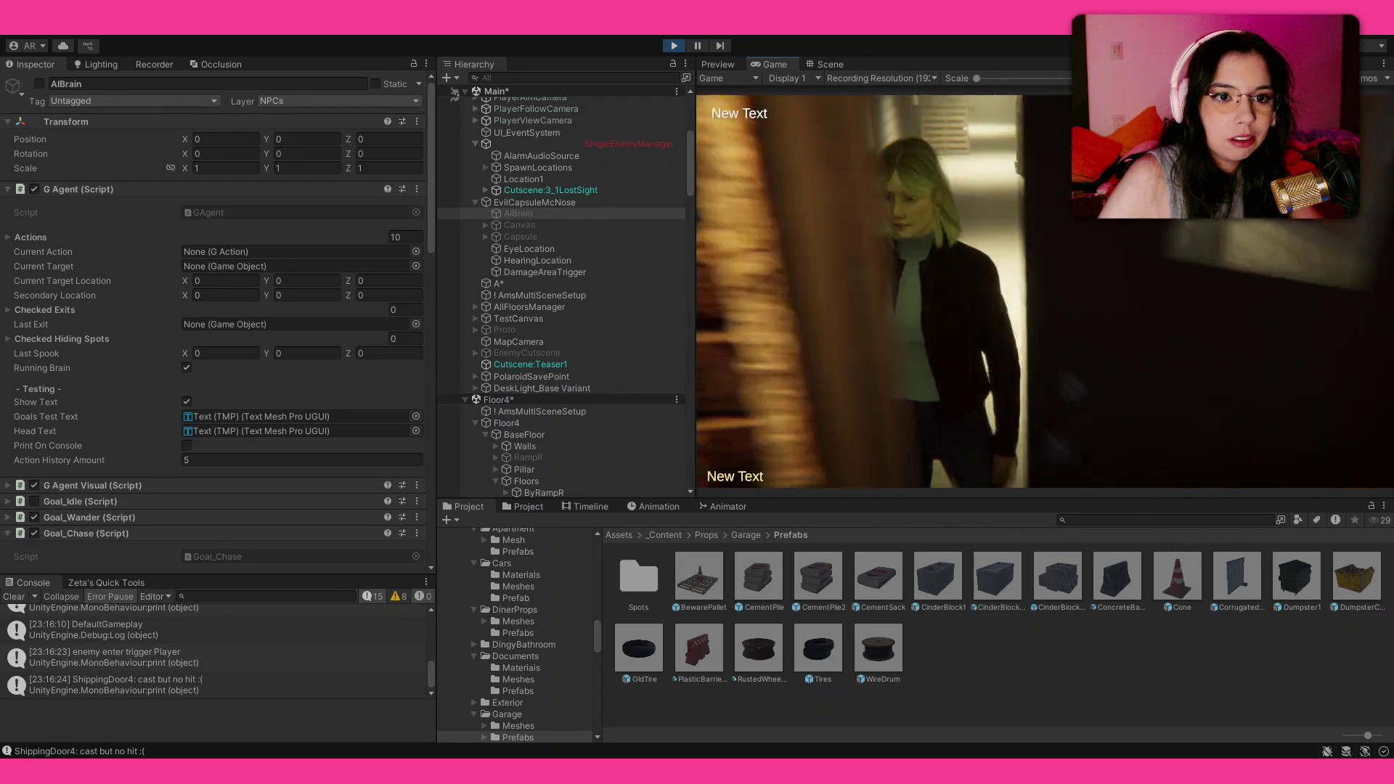
{"action": "key", "text": "w"}
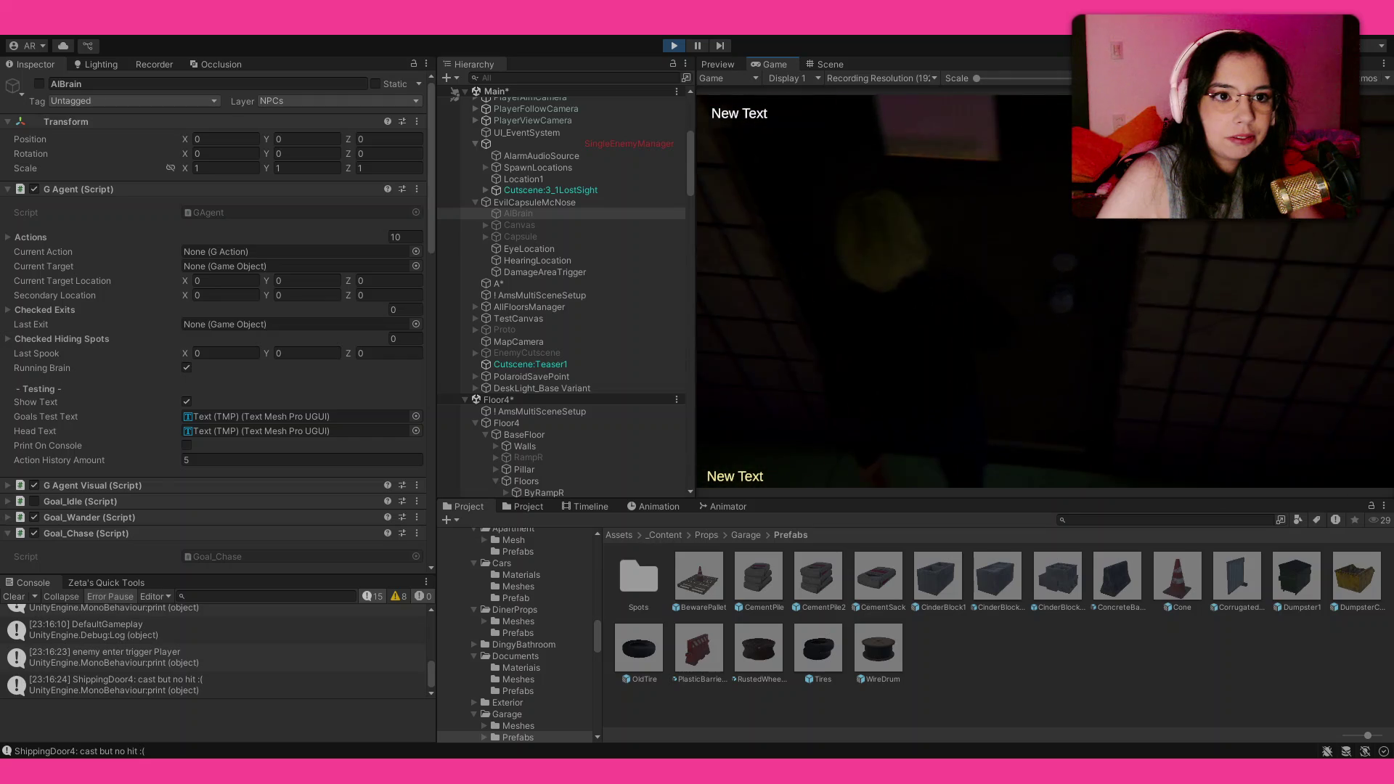
{"action": "key", "text": "w"}
{"action": "key", "text": "w"}
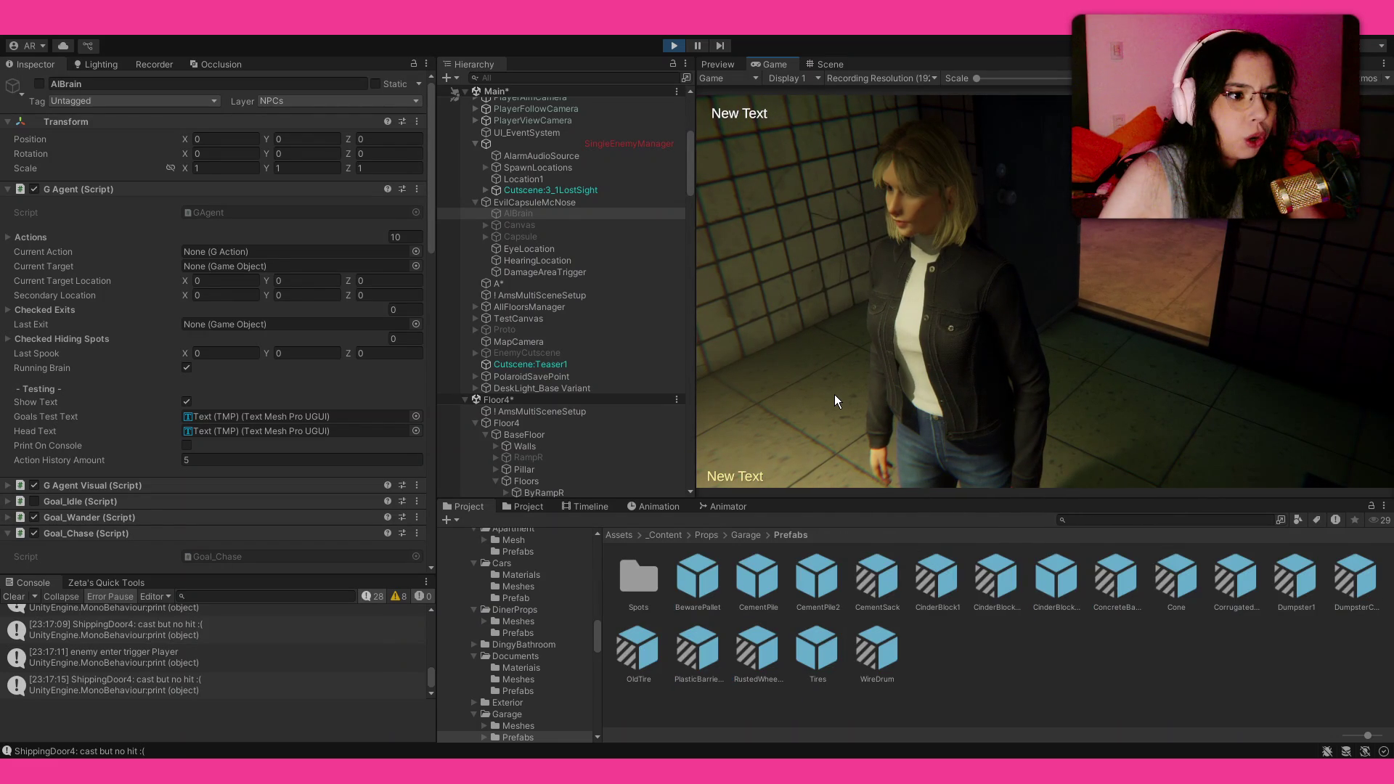
Step: Show the details of the 'ShippingDoor4: cast but no hit :(' console message
{"action": "left_click", "coordinate": [265, 686]}
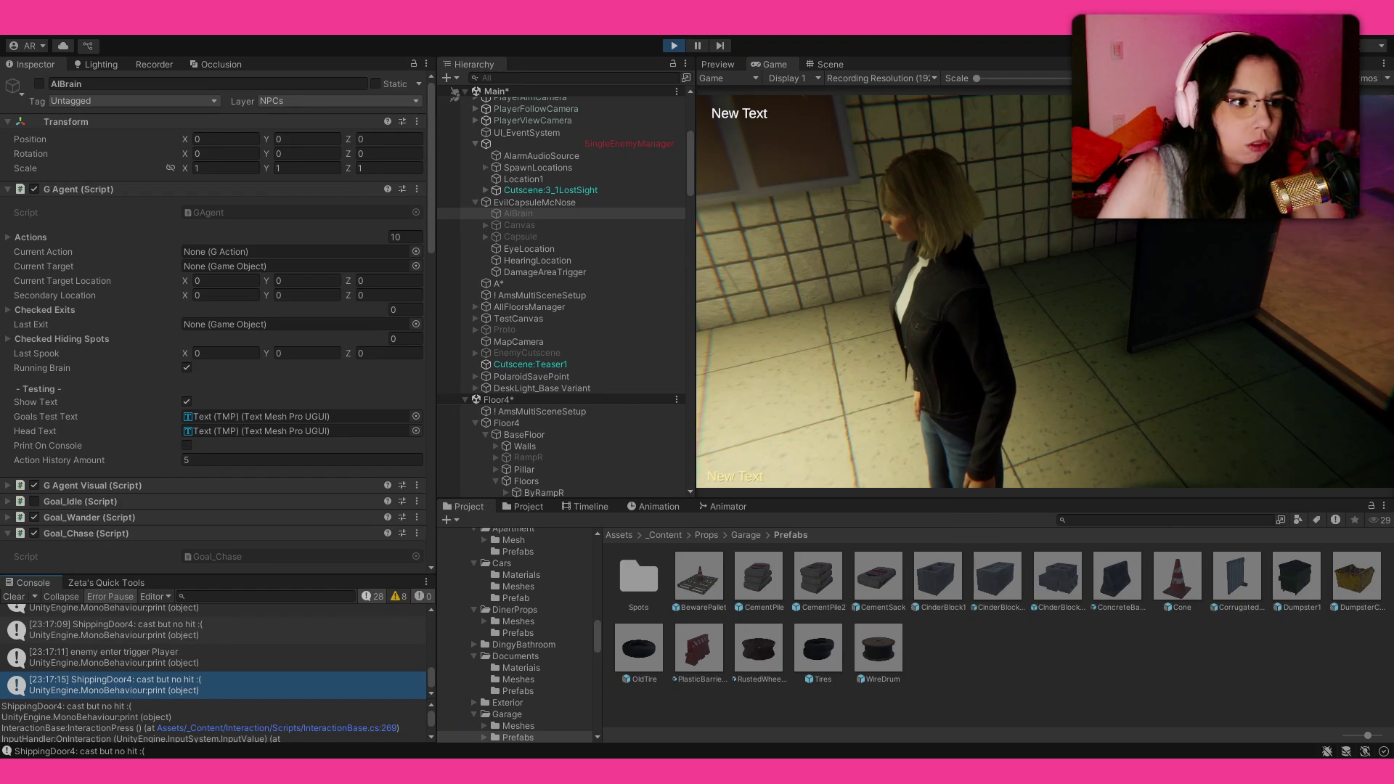
{"action": "scroll", "coordinate": [364, 717], "scroll_direction": "down", "scroll_amount": 2}
{"action": "scroll", "coordinate": [363, 717], "scroll_direction": "up", "scroll_amount": 3}
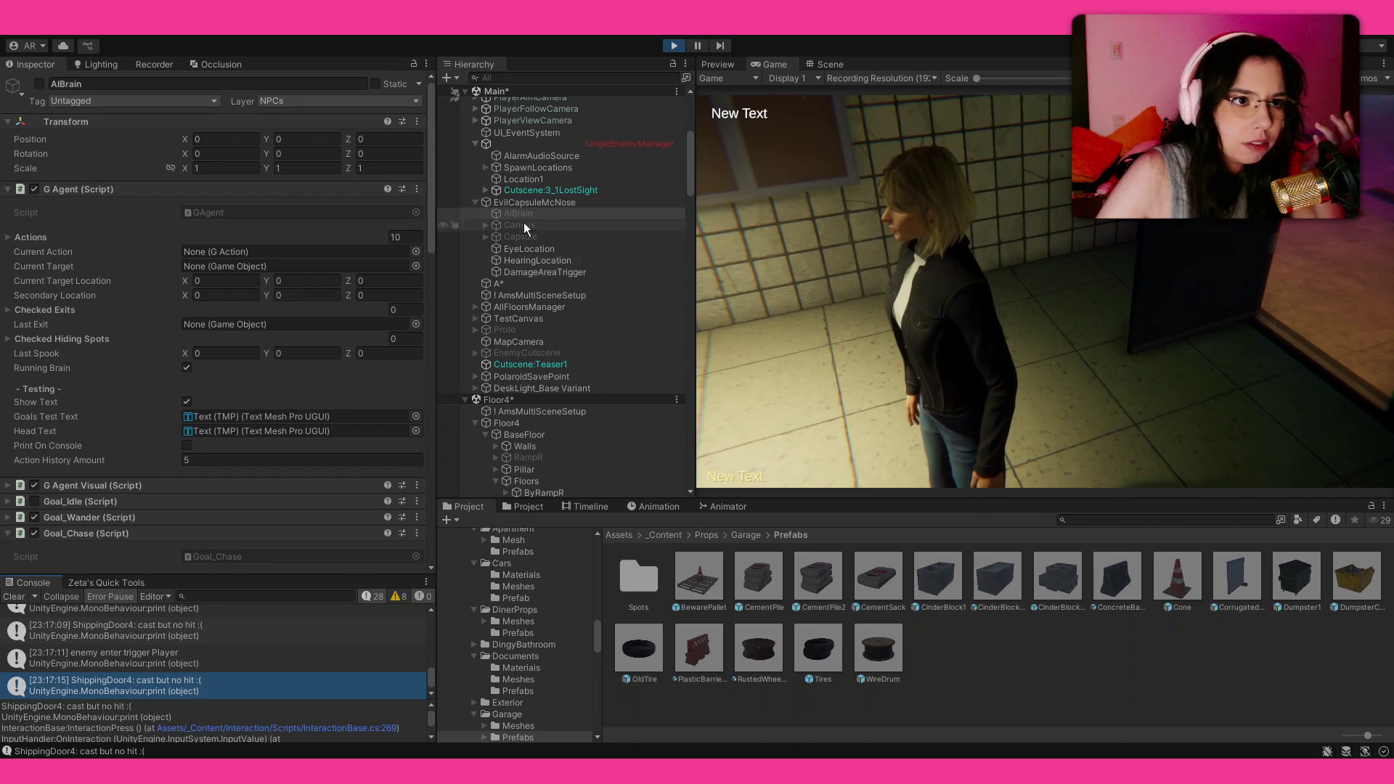
Step: Switch to the Scene view and pan it over to the doorway where the character stands
{"action": "left_click", "coordinate": [827, 64]}
{"action": "left_click_drag", "start_coordinate": [973, 298], "coordinate": [773, 289]}
{"action": "mouse_move", "coordinate": [884, 347]}
{"action": "left_mouse_down"}
{"action": "mouse_move", "coordinate": [930, 344]}
{"action": "mouse_move", "coordinate": [885, 352]}
{"action": "left_mouse_up"}
Step: Select the ShippingDoor4 parent, review its Door Interact settings, and open DoorInteract.cs at OtherTriggerExit
{"action": "left_click", "coordinate": [1031, 240]}
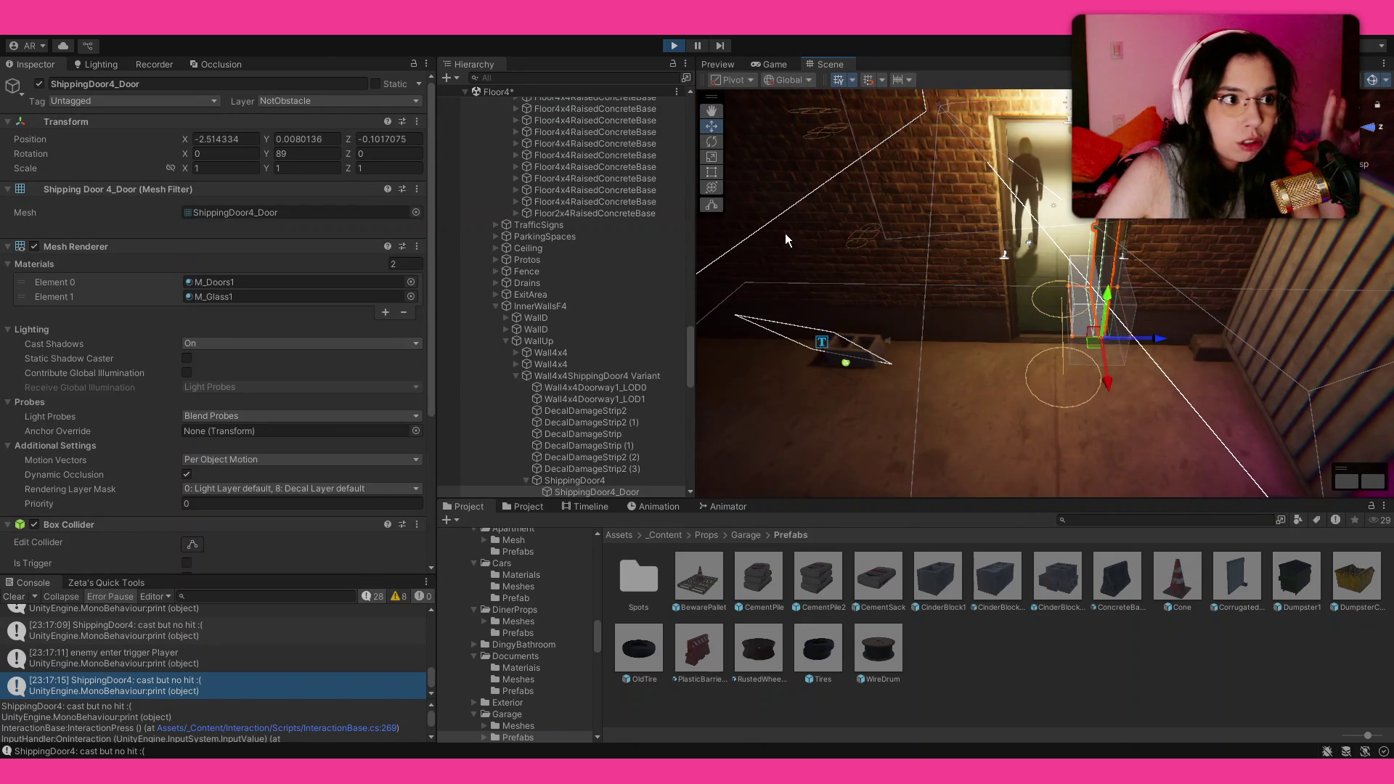
{"action": "scroll", "coordinate": [133, 348], "scroll_direction": "down", "scroll_amount": 8}
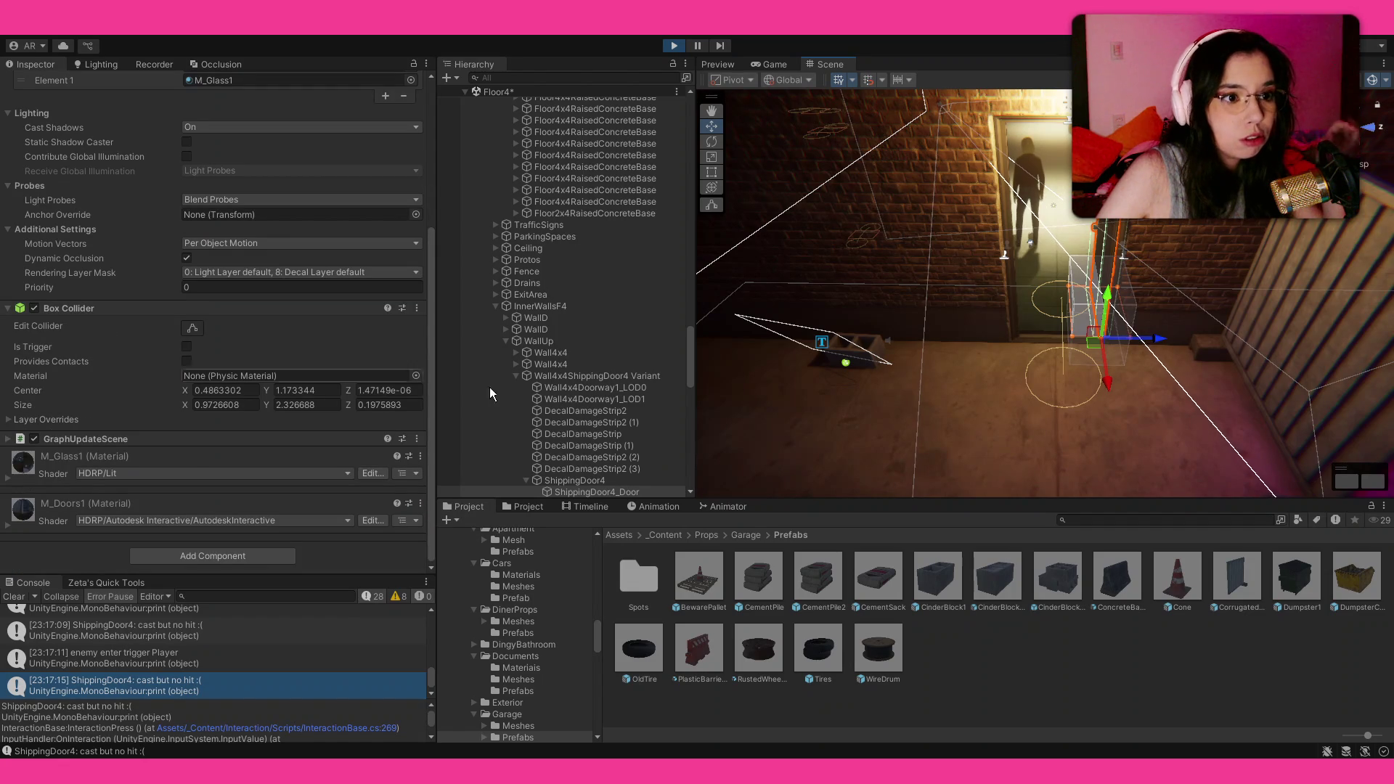
{"action": "left_click", "coordinate": [575, 480]}
{"action": "scroll", "coordinate": [55, 254], "scroll_direction": "down", "scroll_amount": 3}
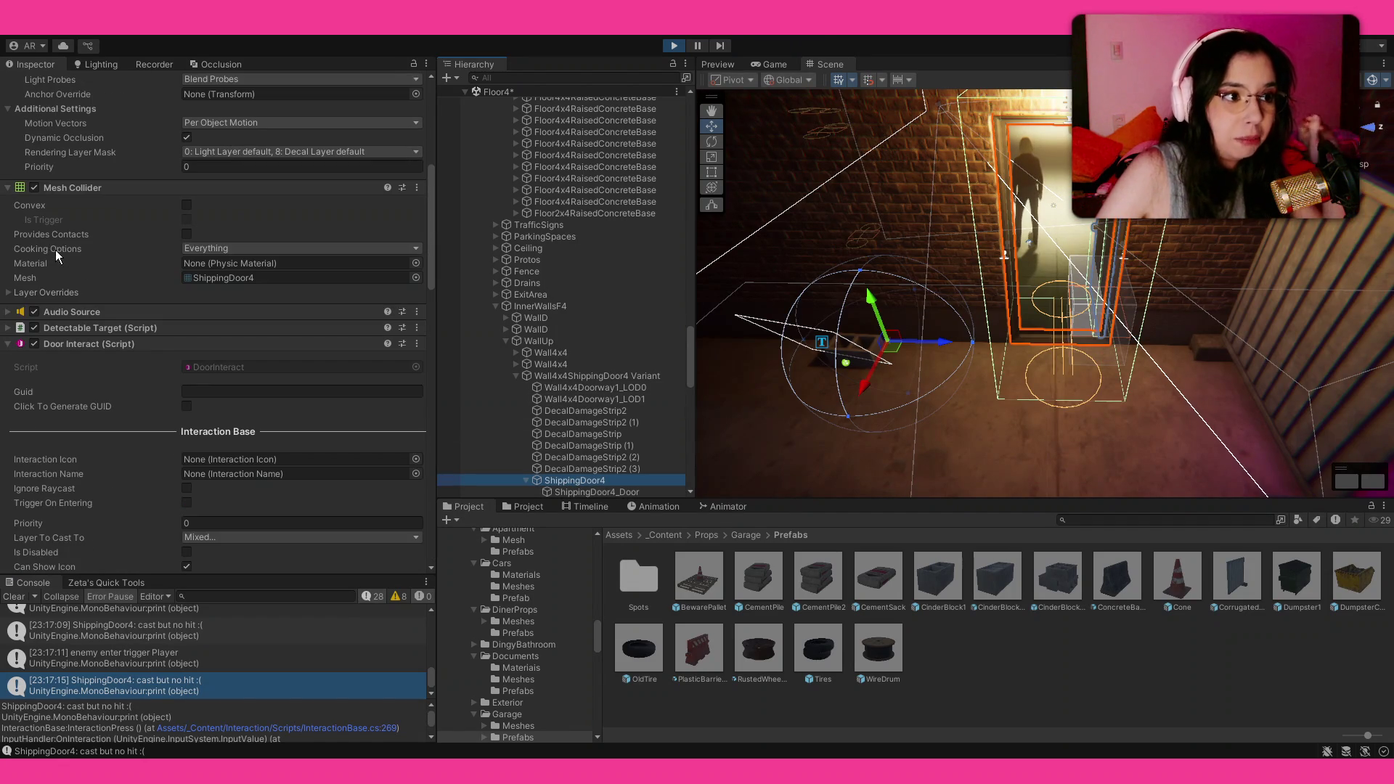
{"action": "scroll", "coordinate": [58, 251], "scroll_direction": "down", "scroll_amount": 2}
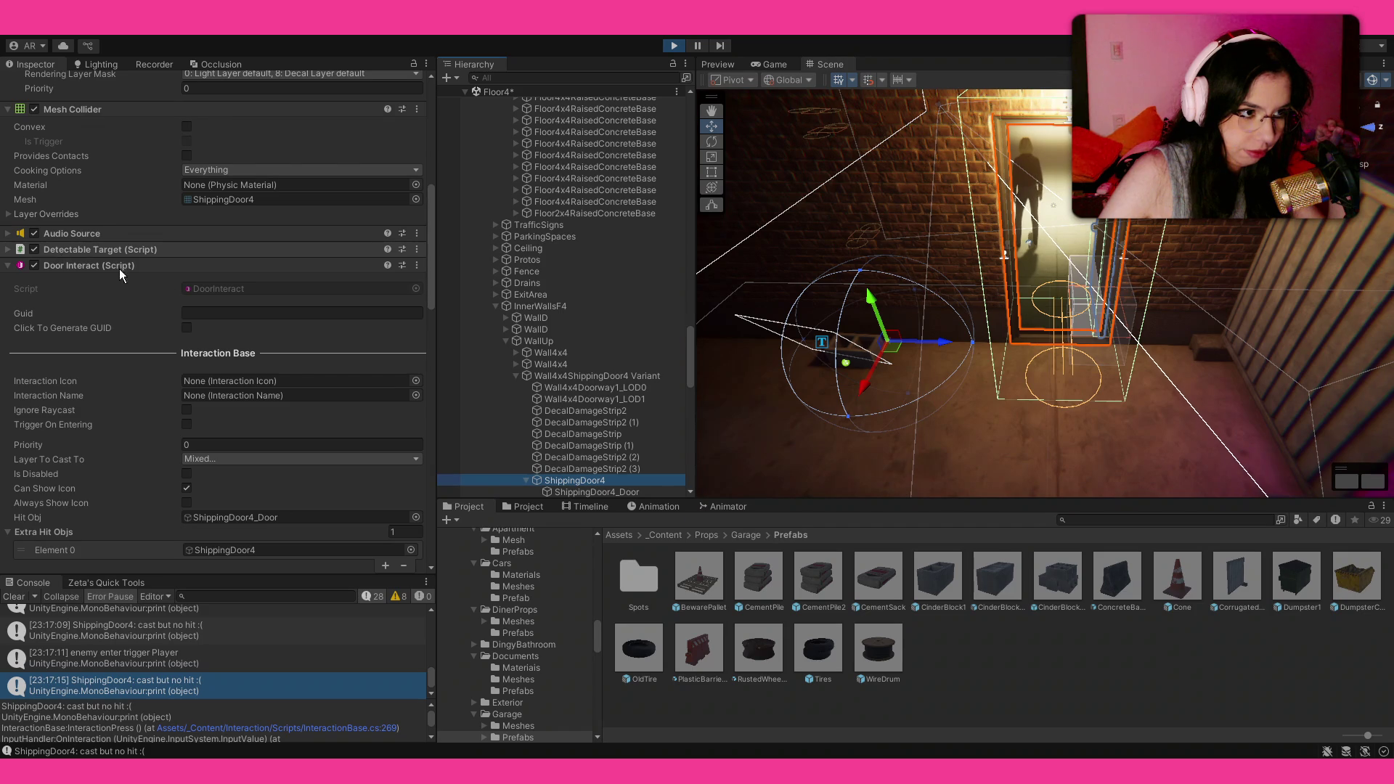
{"action": "left_click", "coordinate": [220, 288]}
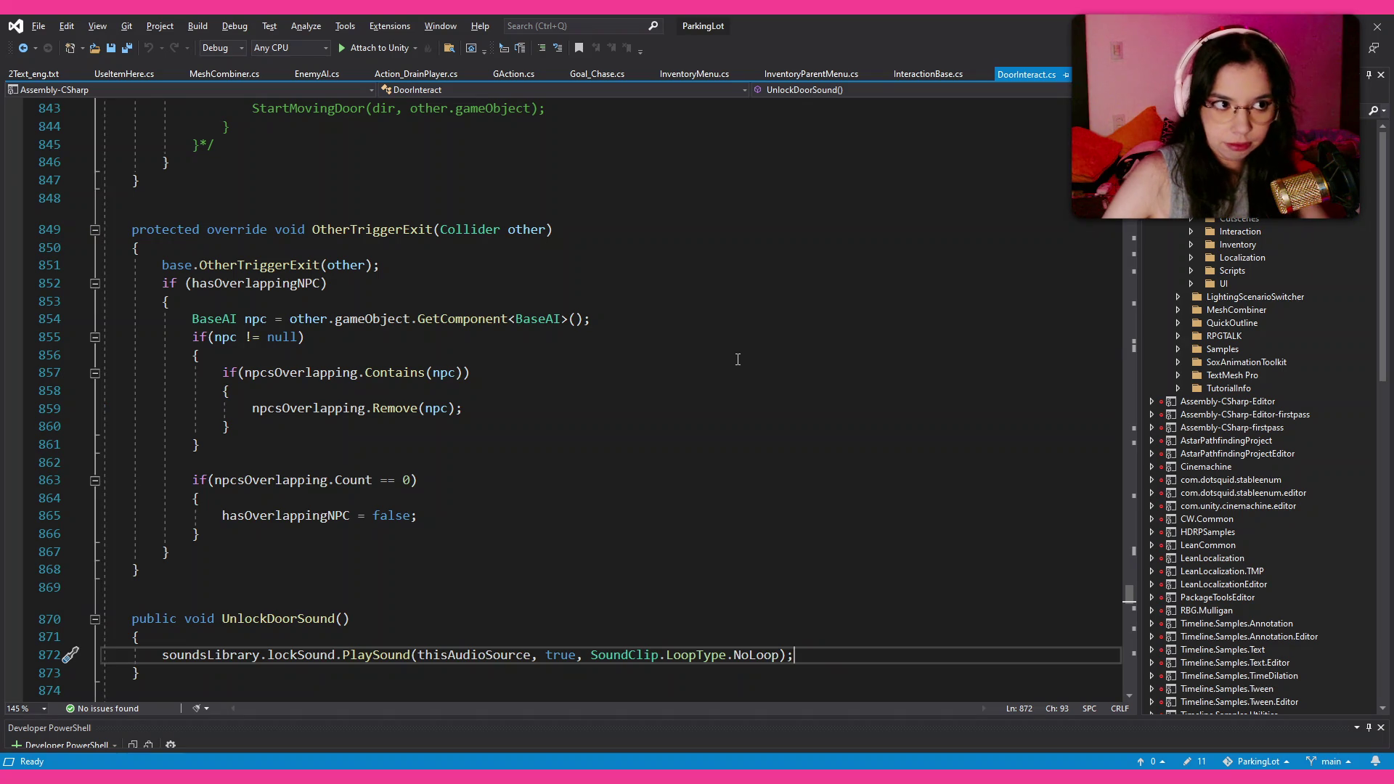
{"action": "left_click", "coordinate": [664, 357]}
{"action": "scroll", "coordinate": [664, 357], "scroll_direction": "down", "scroll_amount": 3}
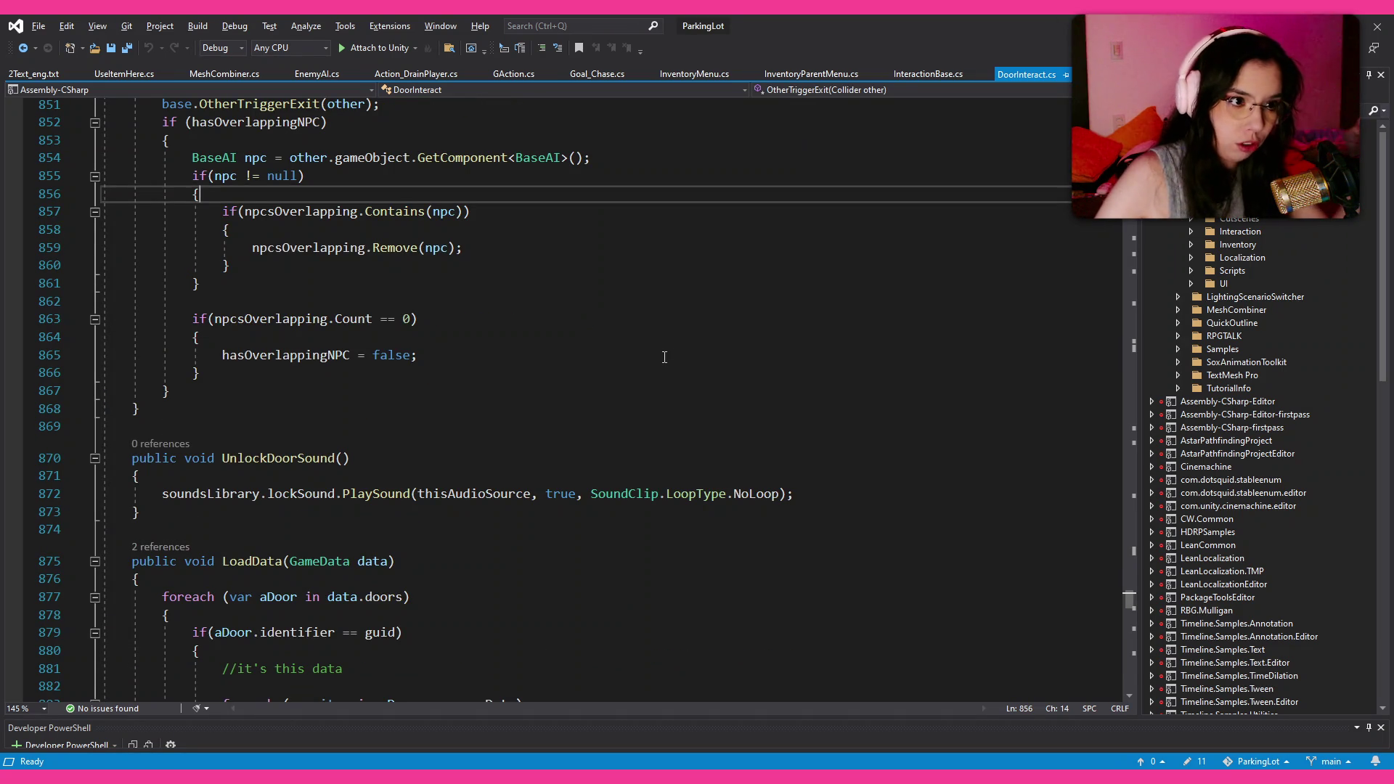
{"action": "scroll", "coordinate": [665, 357], "scroll_direction": "up", "scroll_amount": 20}
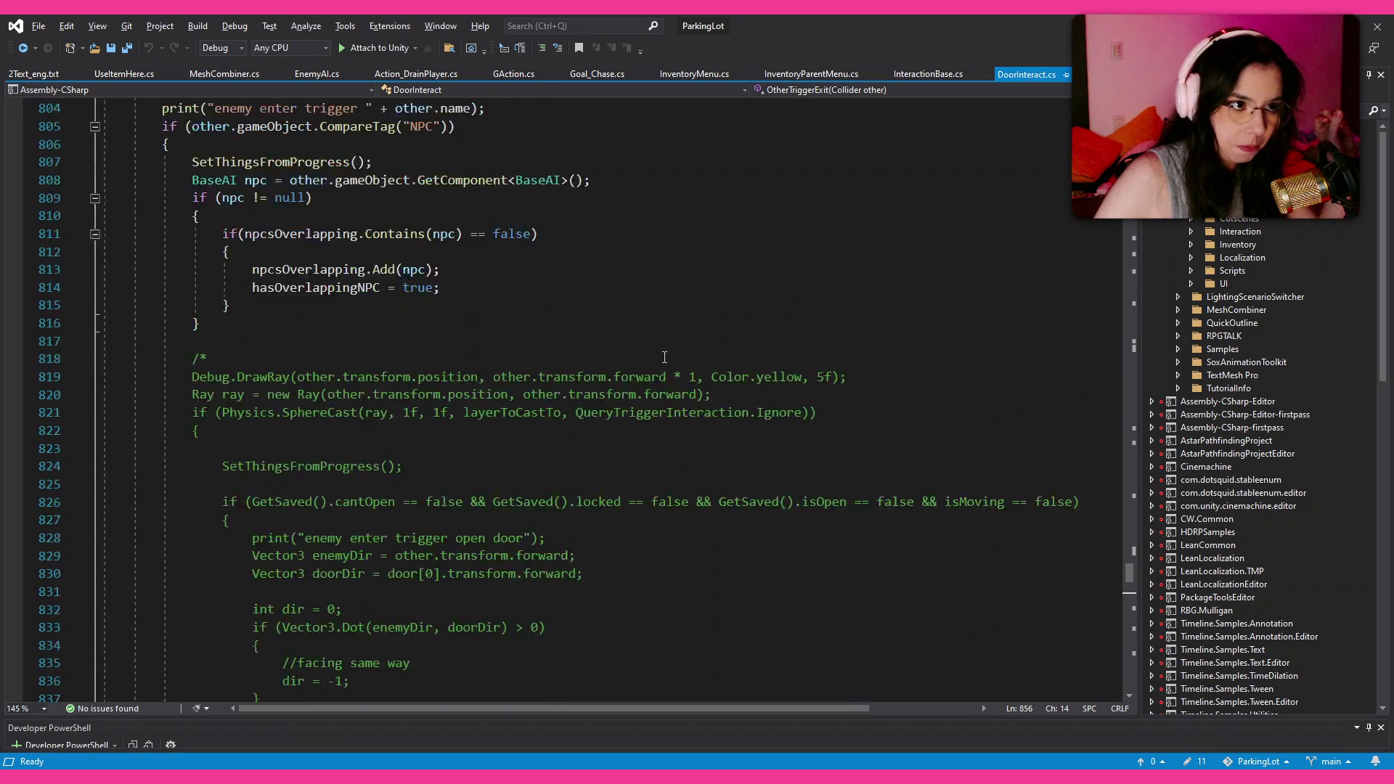
{"action": "scroll", "coordinate": [664, 357], "scroll_direction": "up", "scroll_amount": 7}
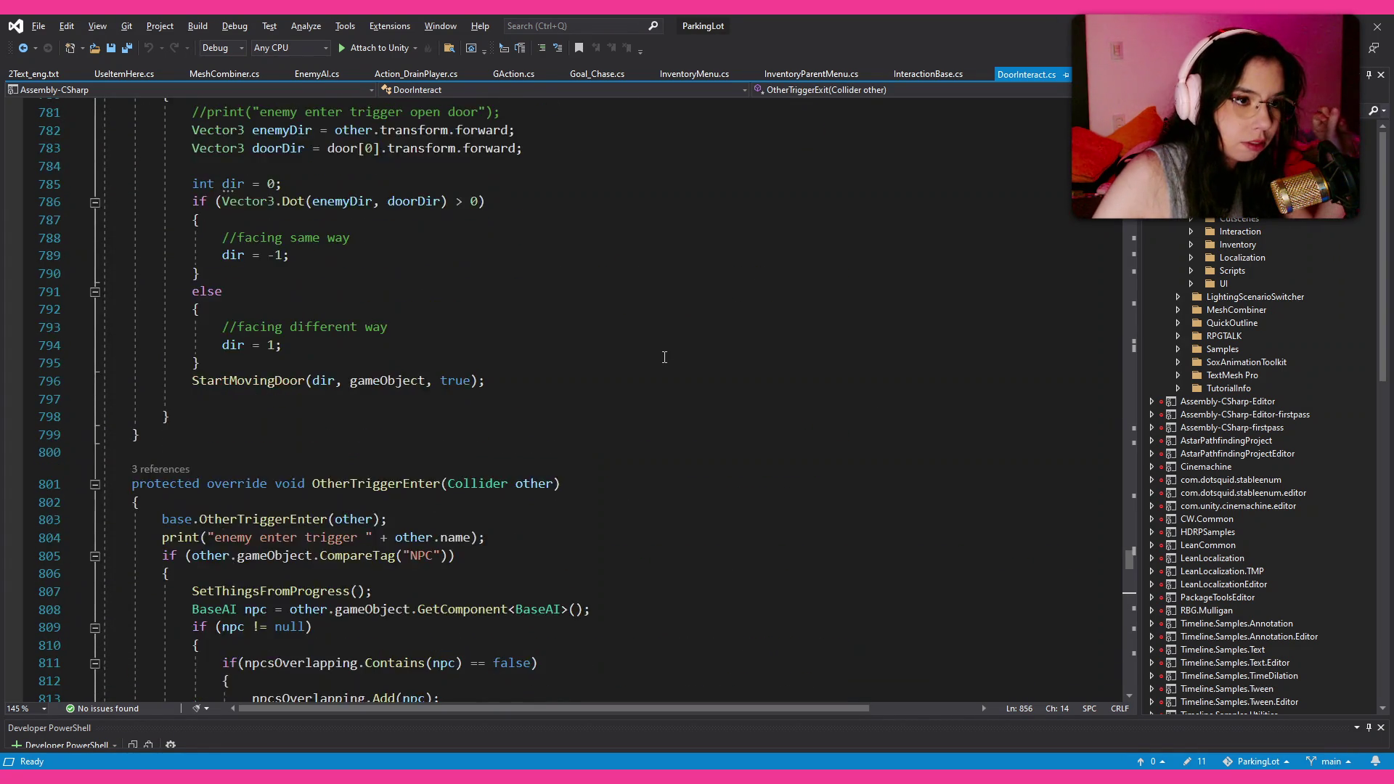
{"action": "scroll", "coordinate": [664, 358], "scroll_direction": "up", "scroll_amount": 12}
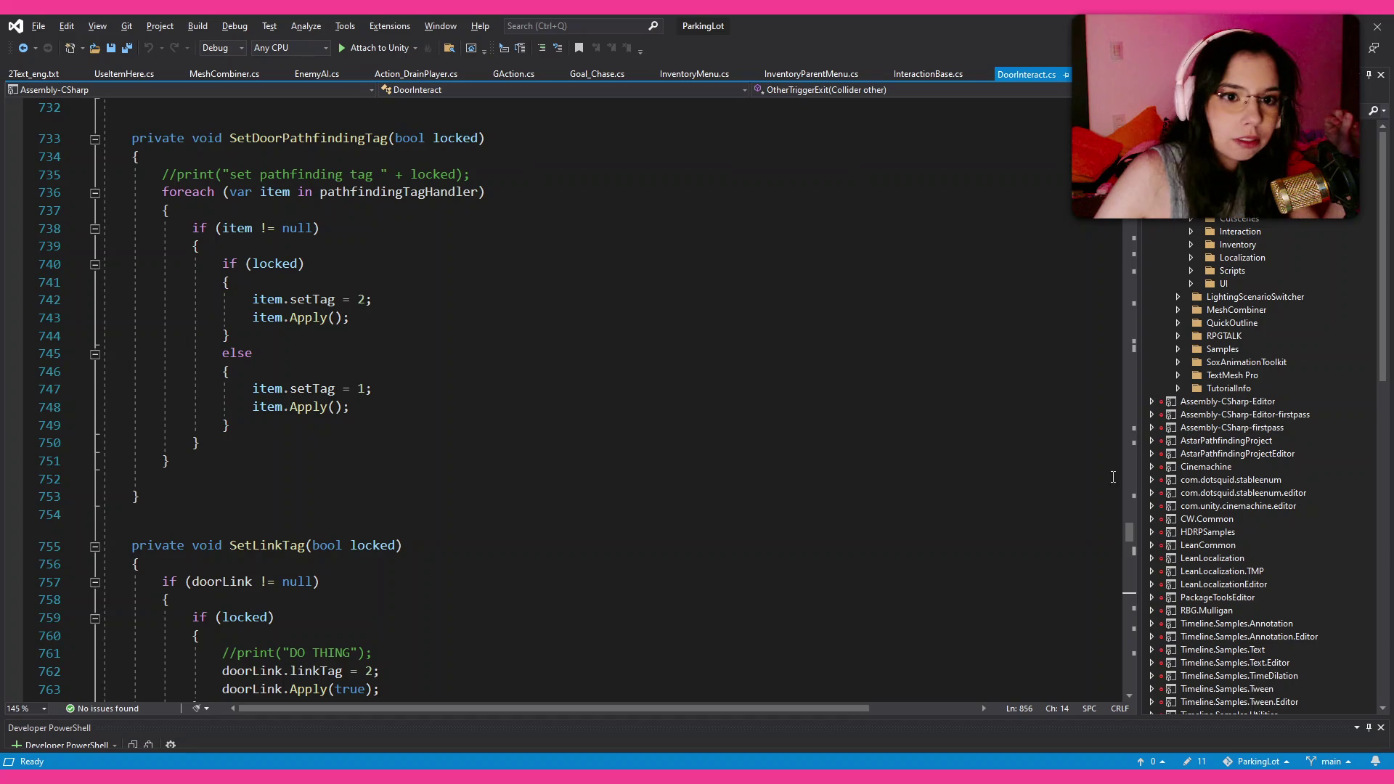
{"action": "left_click_drag", "start_coordinate": [1128, 527], "coordinate": [1125, 108]}
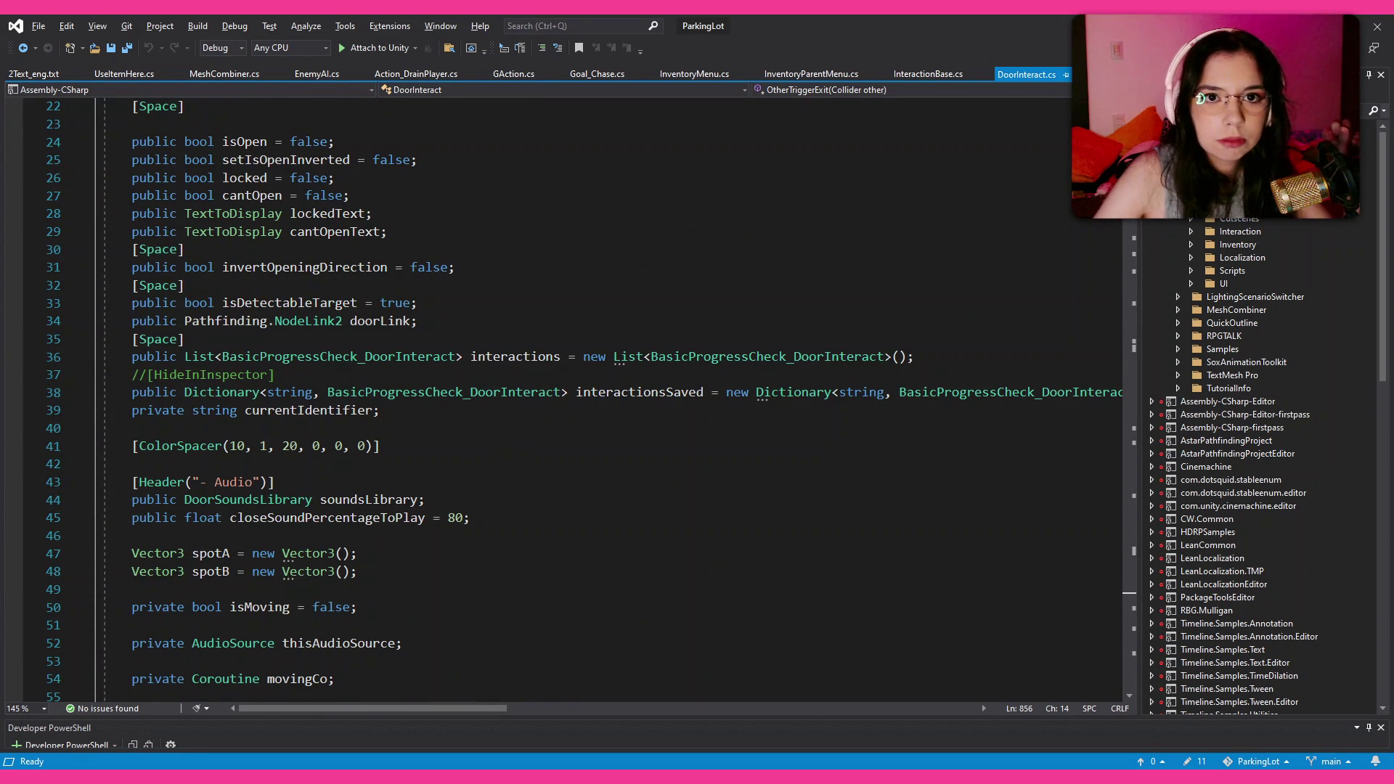
{"action": "scroll", "coordinate": [548, 348], "scroll_direction": "down", "scroll_amount": 18}
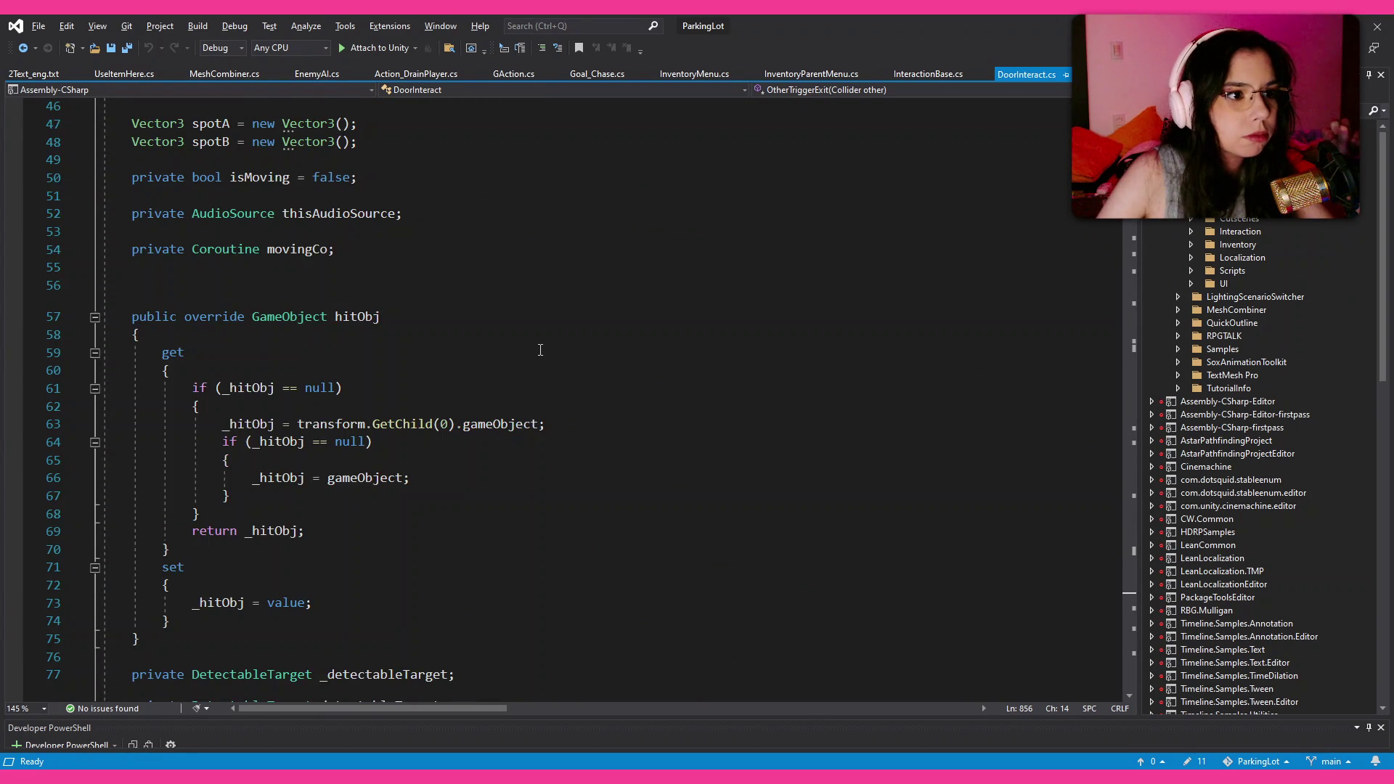
{"action": "scroll", "coordinate": [548, 349], "scroll_direction": "down", "scroll_amount": 7}
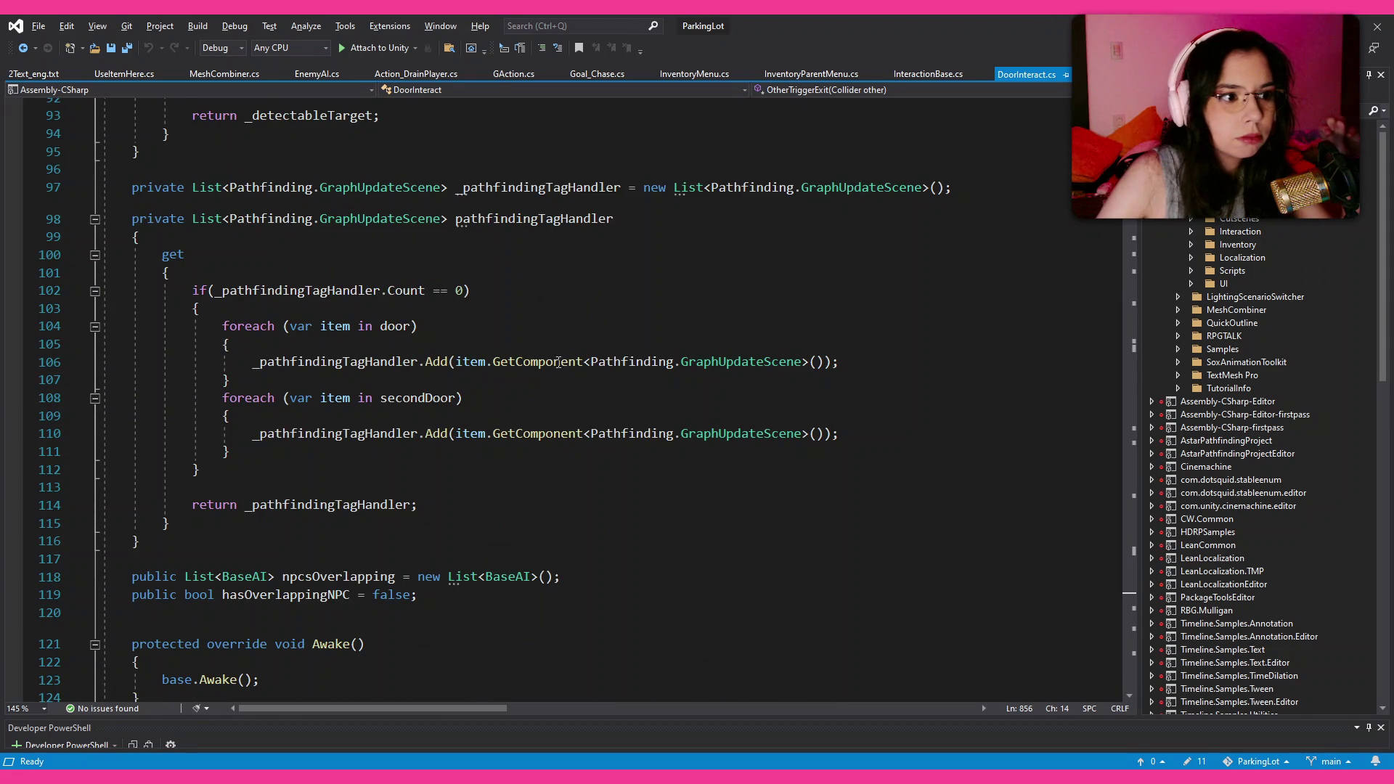
{"action": "scroll", "coordinate": [563, 367], "scroll_direction": "down", "scroll_amount": 5}
{"action": "scroll", "coordinate": [563, 370], "scroll_direction": "down", "scroll_amount": 14}
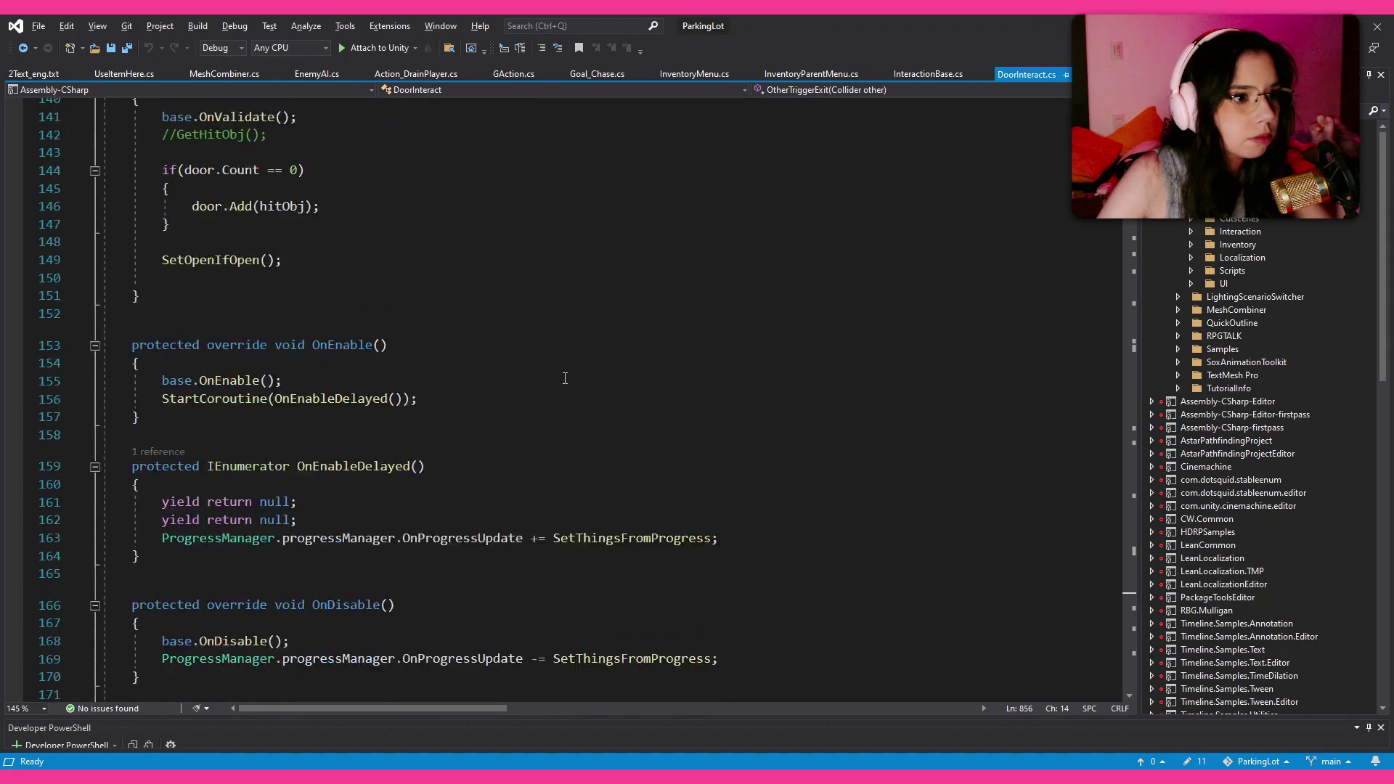
{"action": "scroll", "coordinate": [565, 378], "scroll_direction": "down", "scroll_amount": 15}
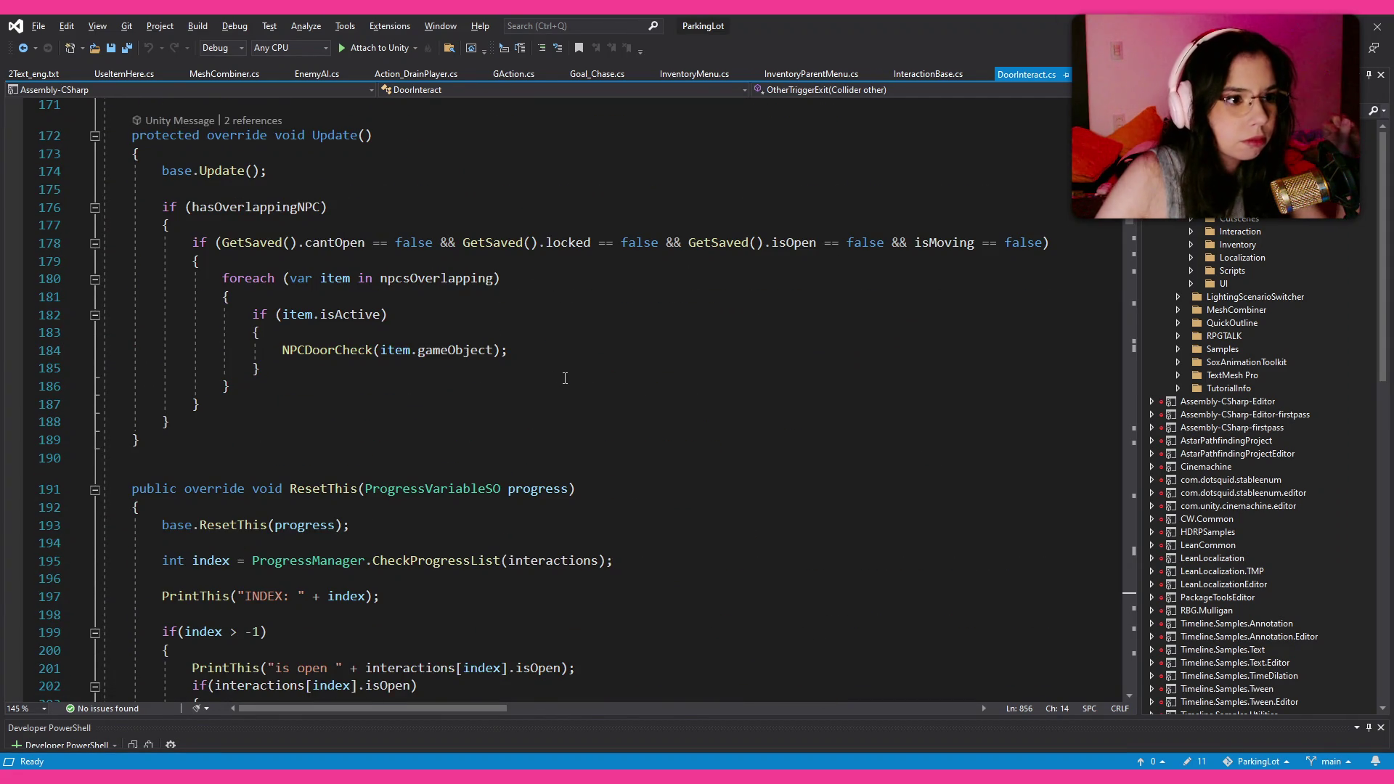
{"action": "scroll", "coordinate": [566, 385], "scroll_direction": "down", "scroll_amount": 20}
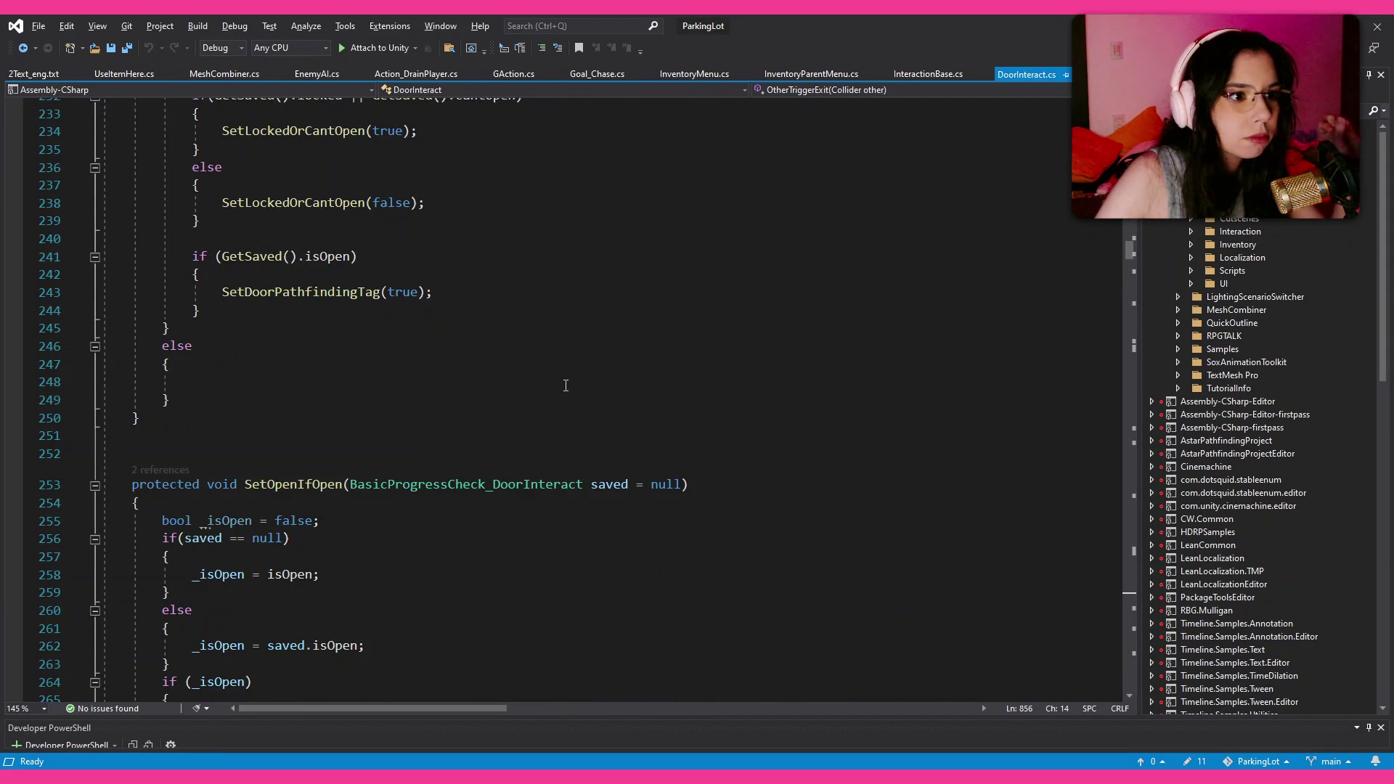
{"action": "scroll", "coordinate": [565, 385], "scroll_direction": "down", "scroll_amount": 13}
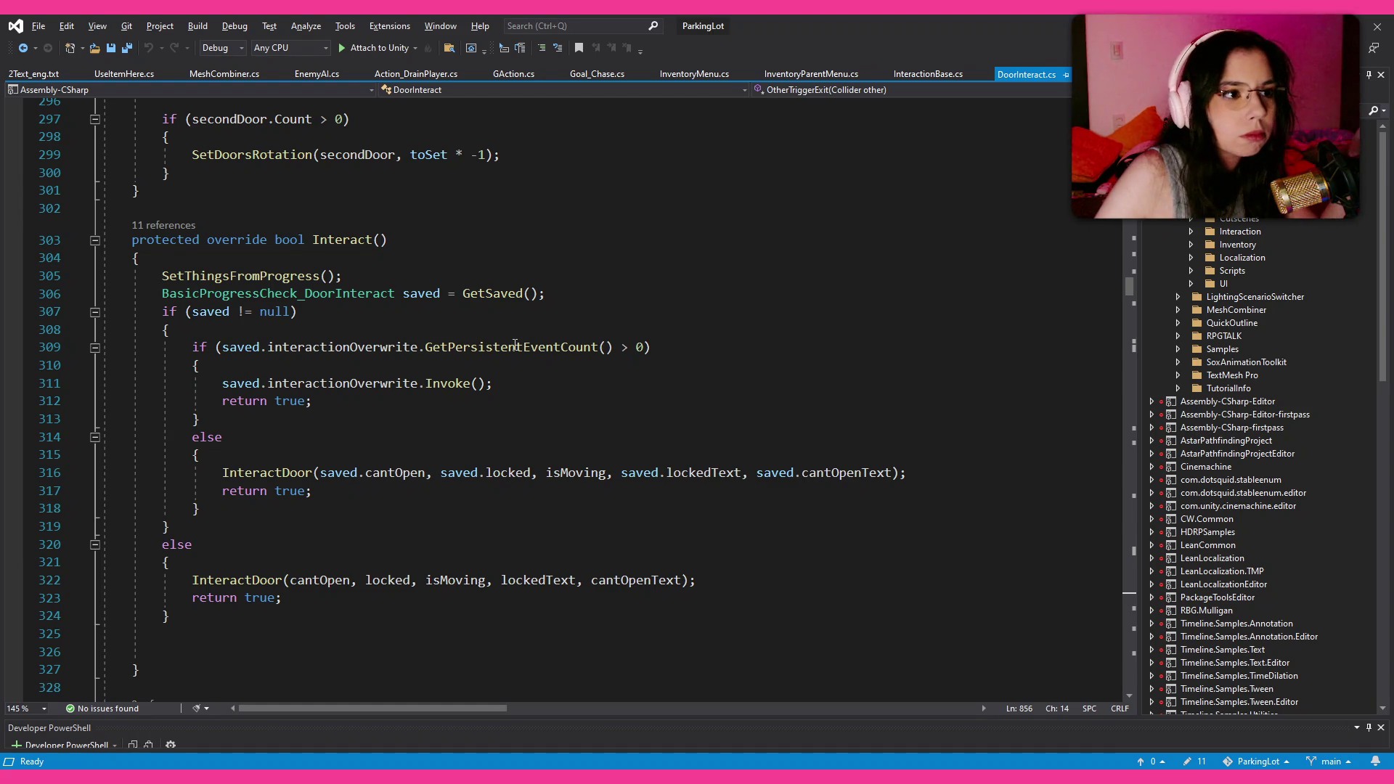
{"action": "scroll", "coordinate": [515, 344], "scroll_direction": "down", "scroll_amount": 2}
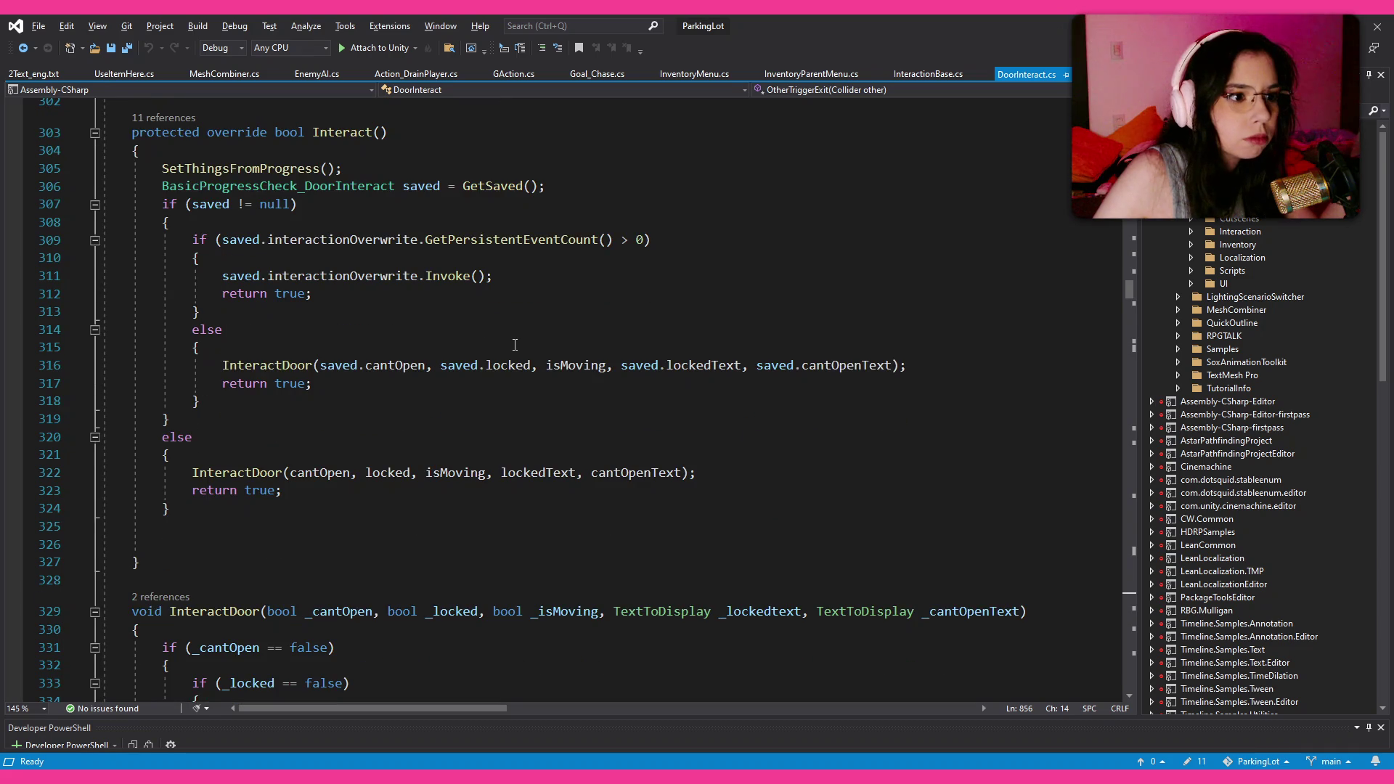
{"action": "scroll", "coordinate": [515, 344], "scroll_direction": "down", "scroll_amount": 3}
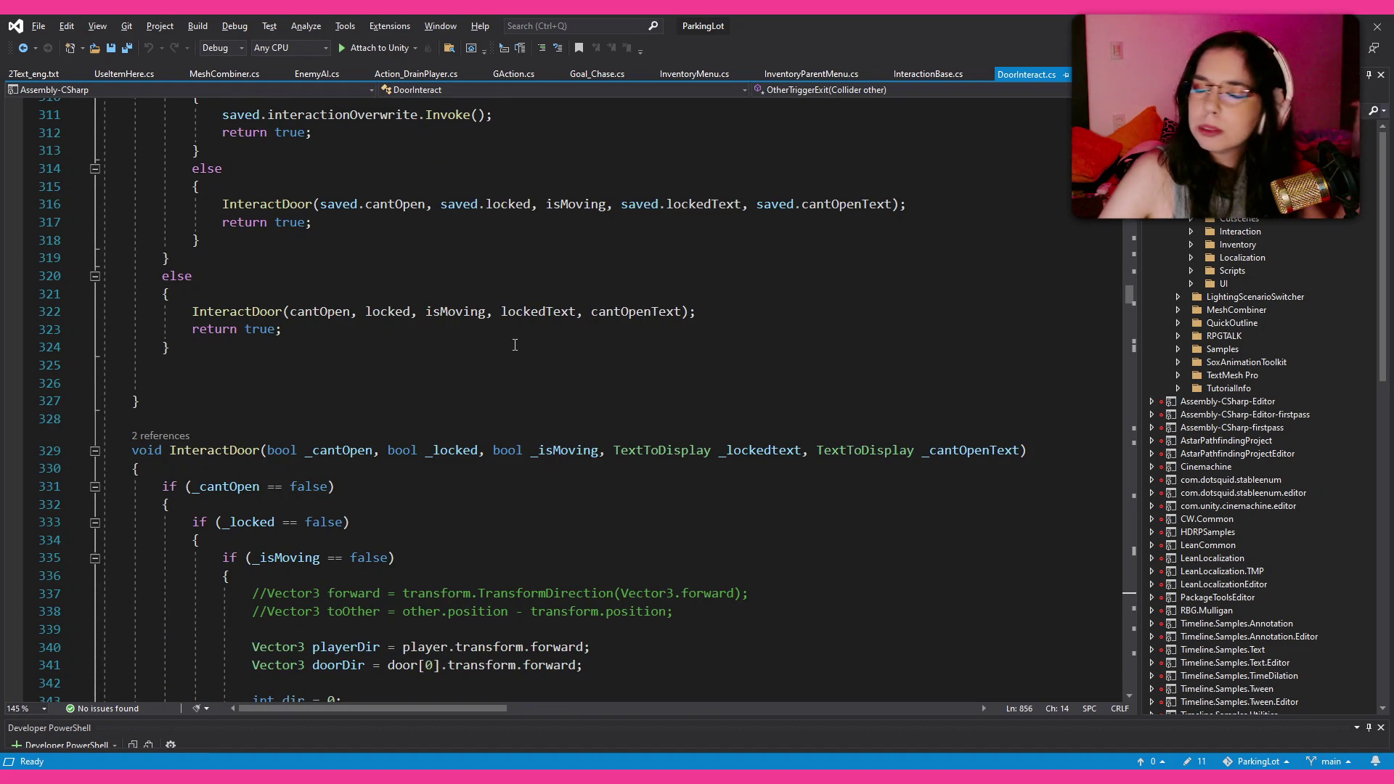
{"action": "scroll", "coordinate": [515, 344], "scroll_direction": "up", "scroll_amount": 3}
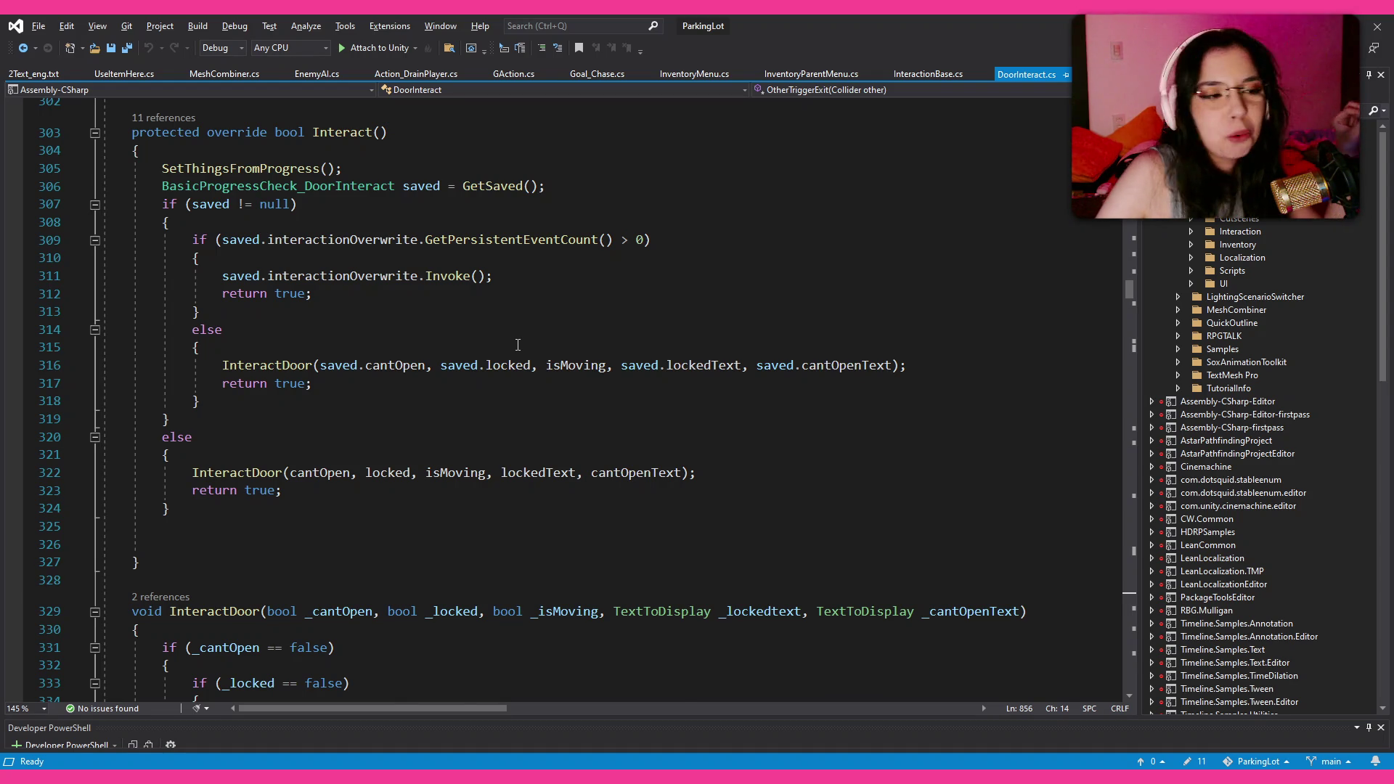
{"action": "scroll", "coordinate": [518, 345], "scroll_direction": "down", "scroll_amount": 1}
{"action": "scroll", "coordinate": [518, 345], "scroll_direction": "down", "scroll_amount": 6}
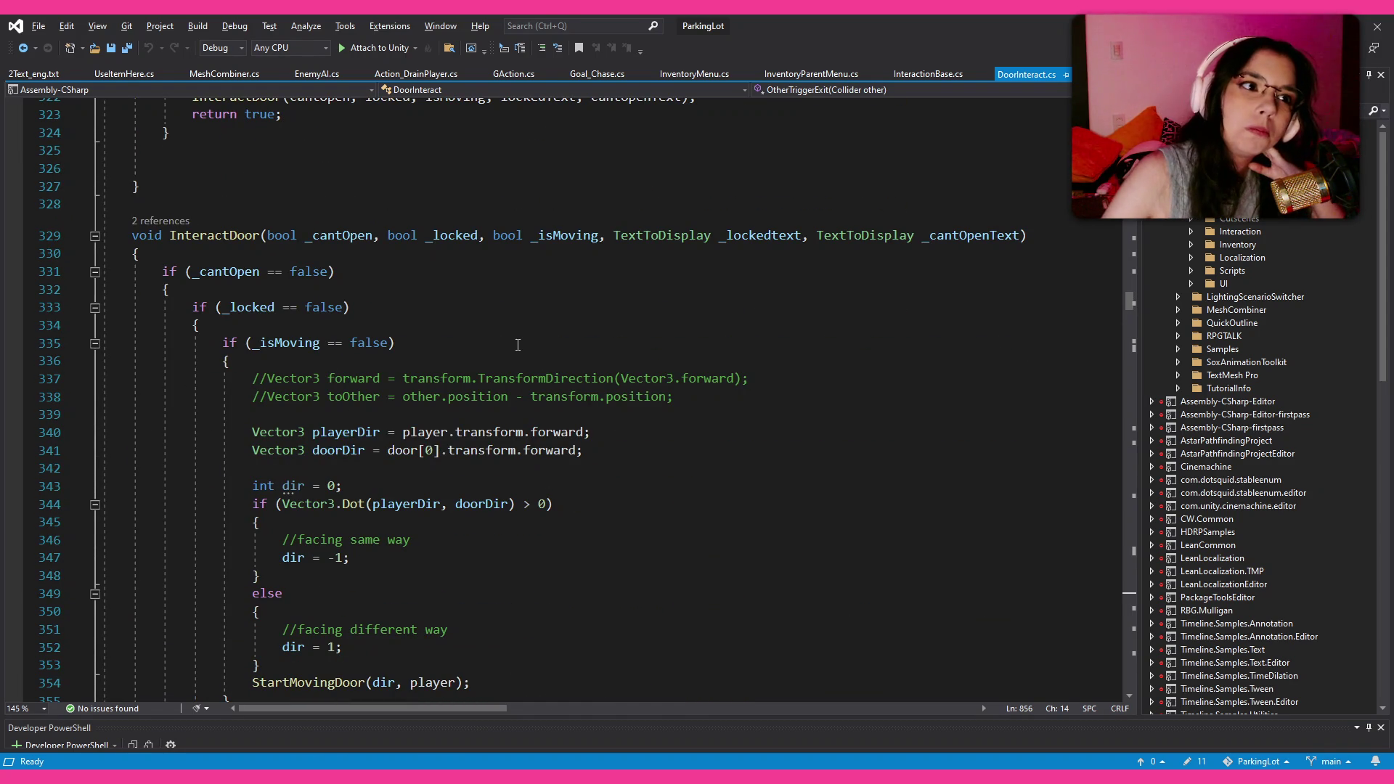
{"action": "scroll", "coordinate": [518, 345], "scroll_direction": "down", "scroll_amount": 5}
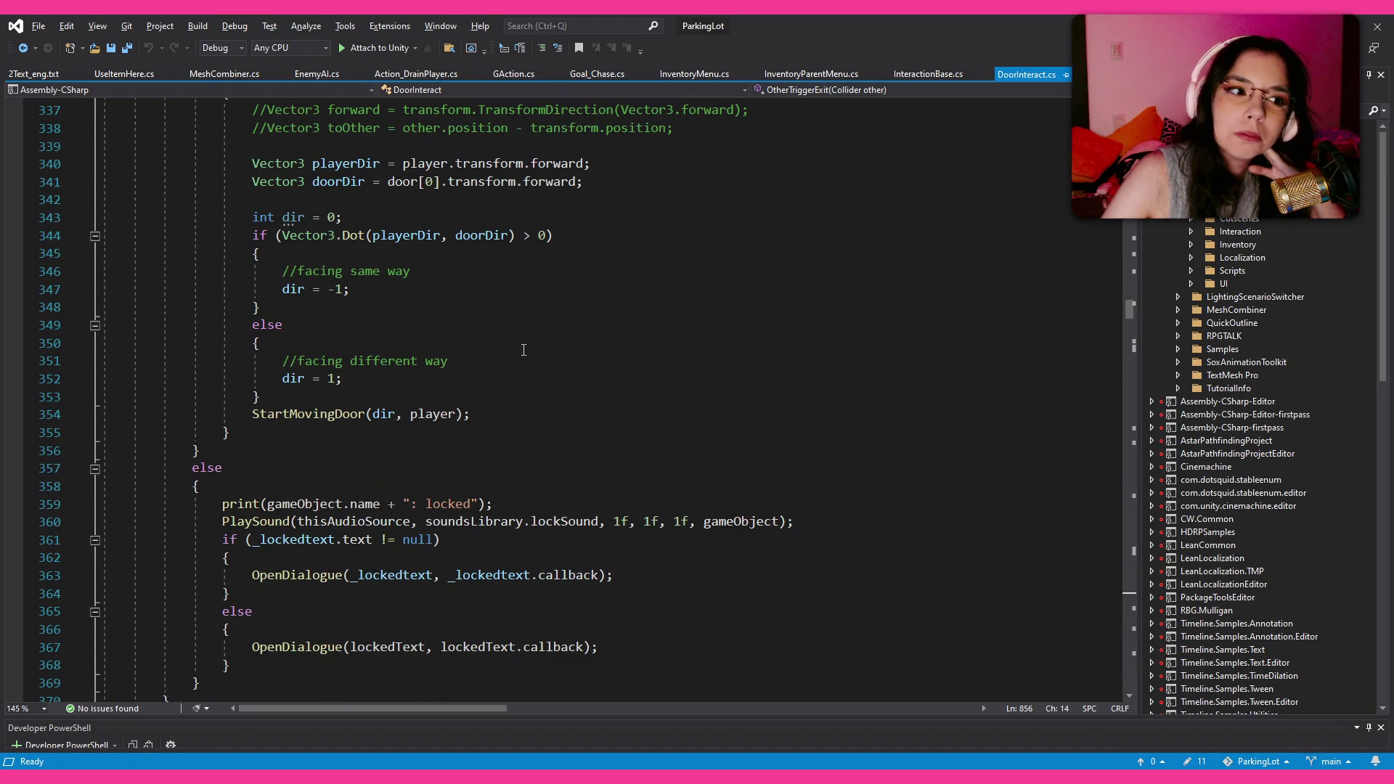
{"action": "scroll", "coordinate": [523, 349], "scroll_direction": "down", "scroll_amount": 1}
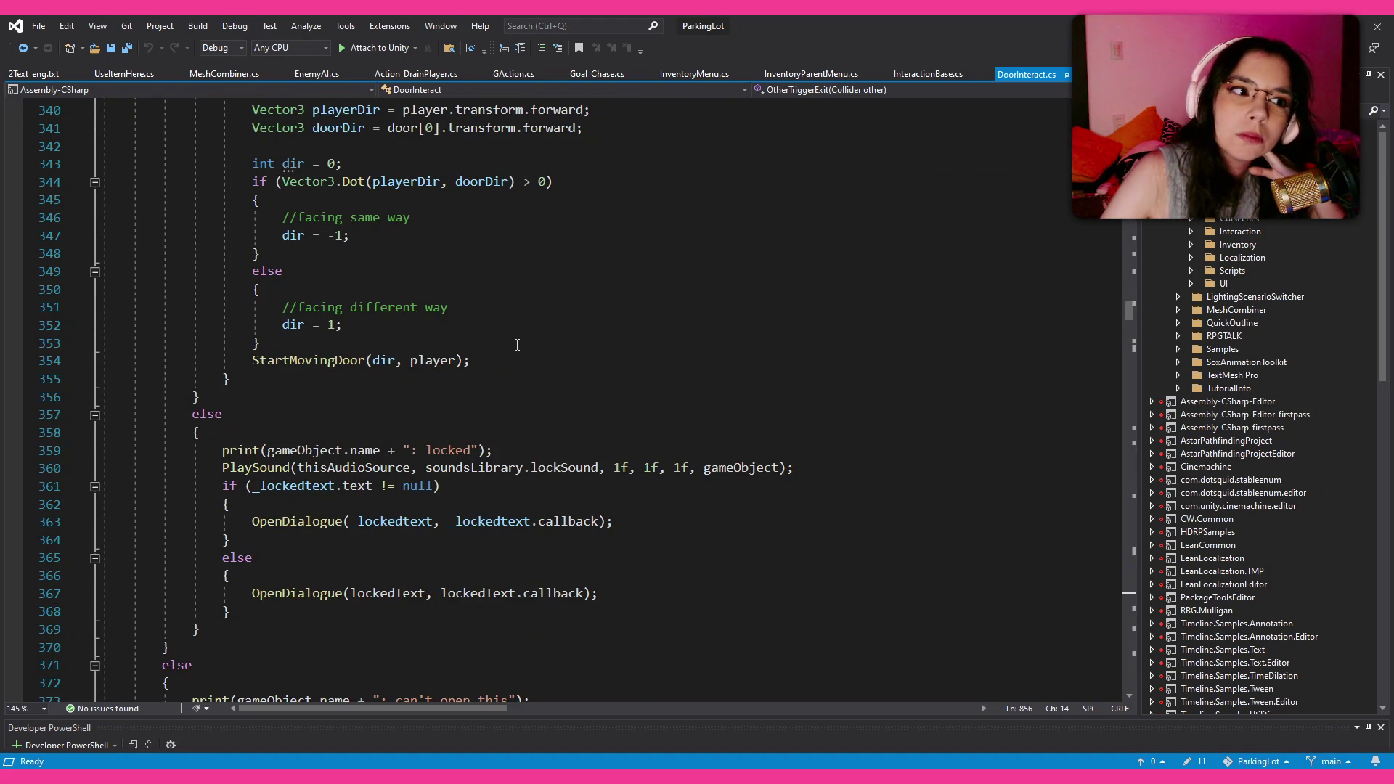
{"action": "scroll", "coordinate": [516, 345], "scroll_direction": "down", "scroll_amount": 5}
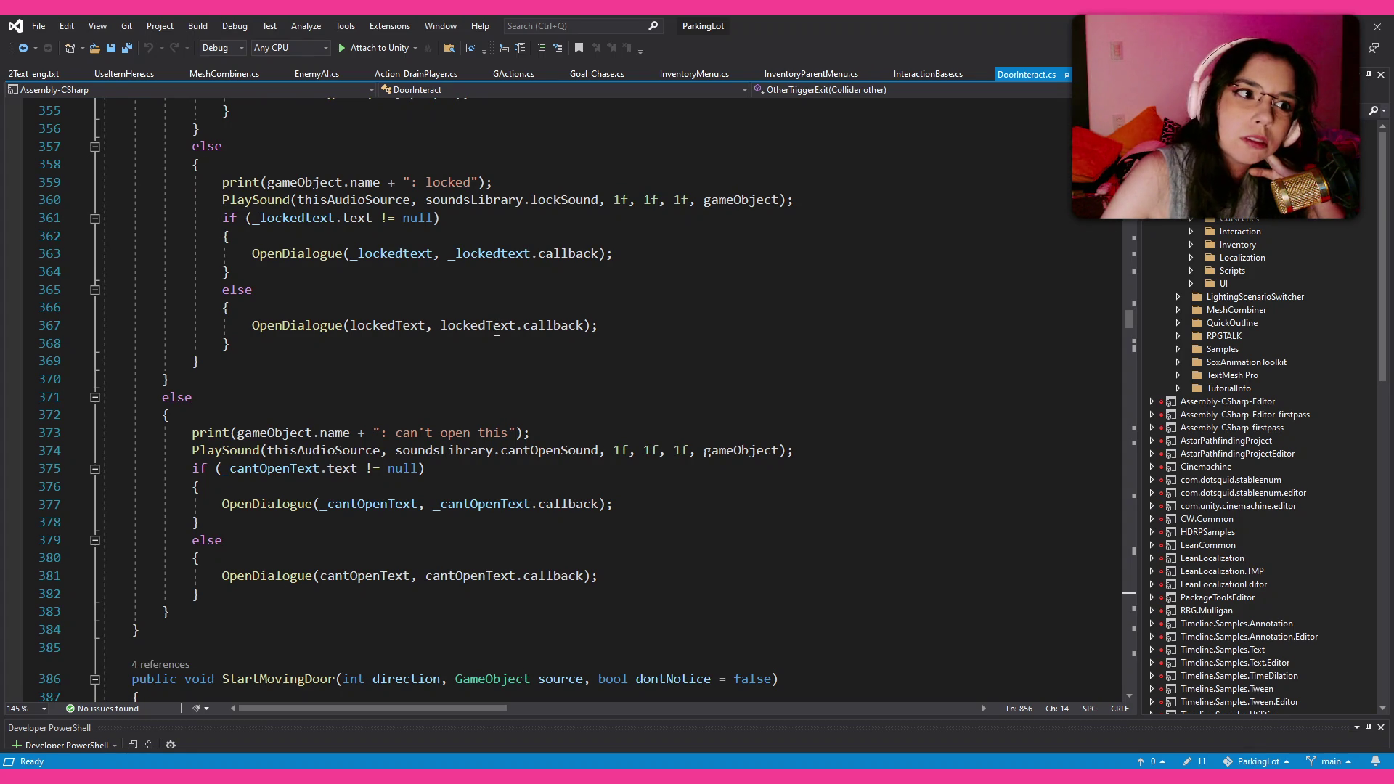
{"action": "scroll", "coordinate": [496, 330], "scroll_direction": "down", "scroll_amount": 5}
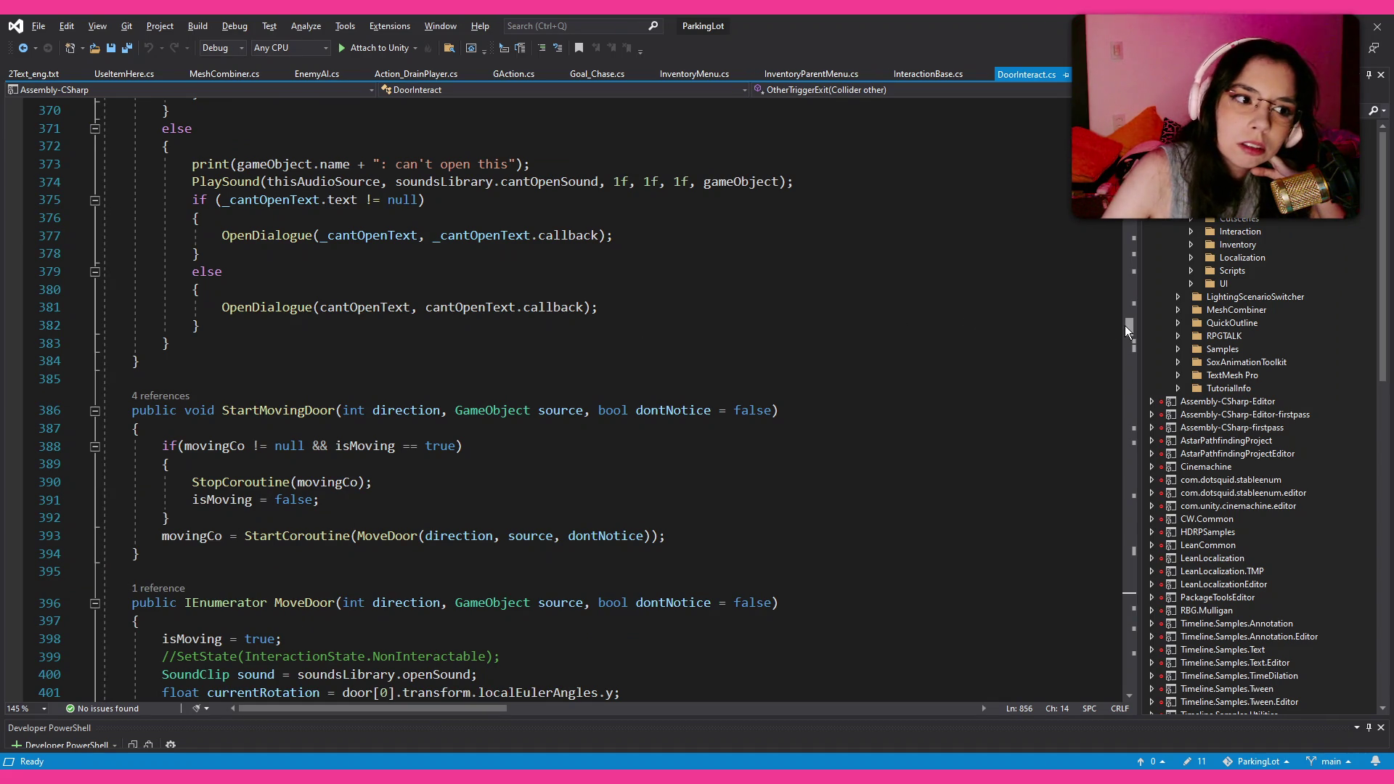
{"action": "left_click_drag", "start_coordinate": [1126, 325], "coordinate": [1125, 308]}
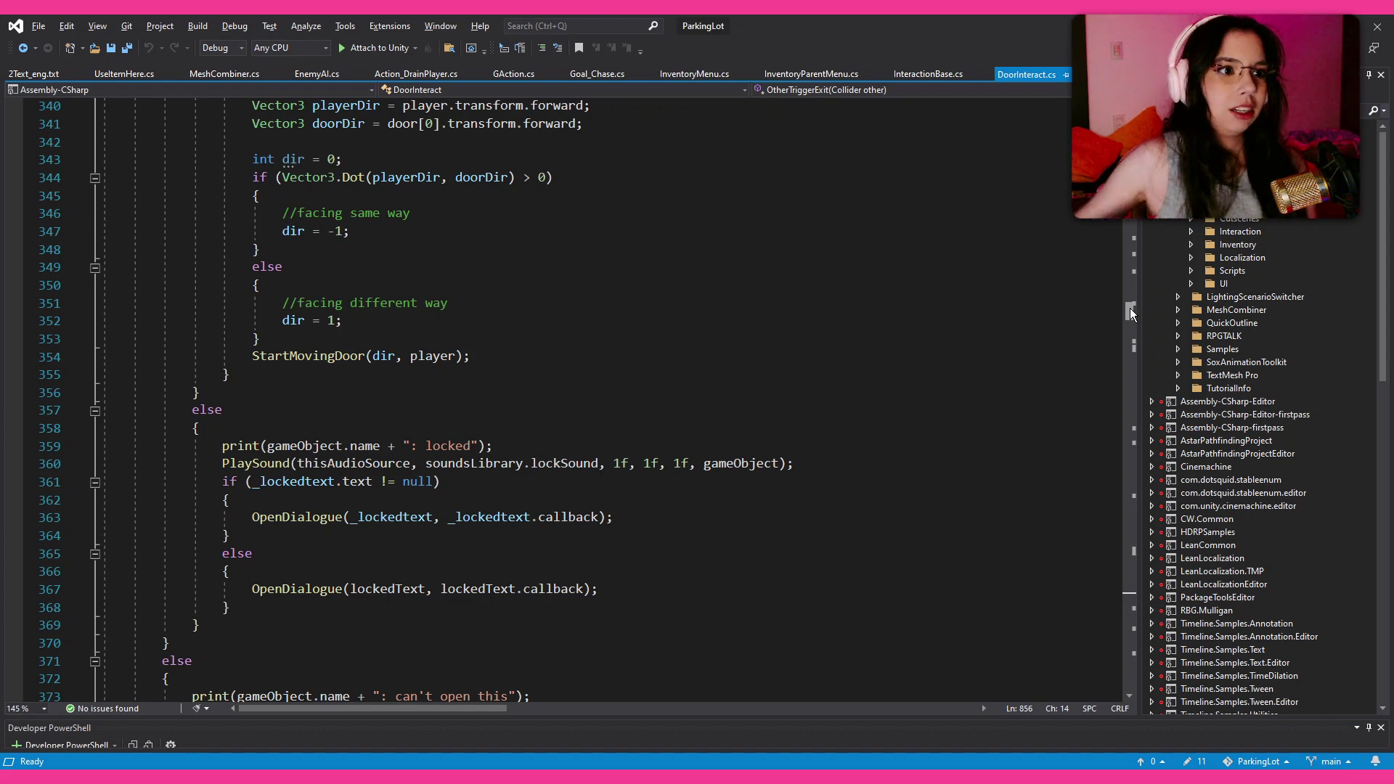
{"action": "scroll", "coordinate": [944, 454], "scroll_direction": "up", "scroll_amount": 7}
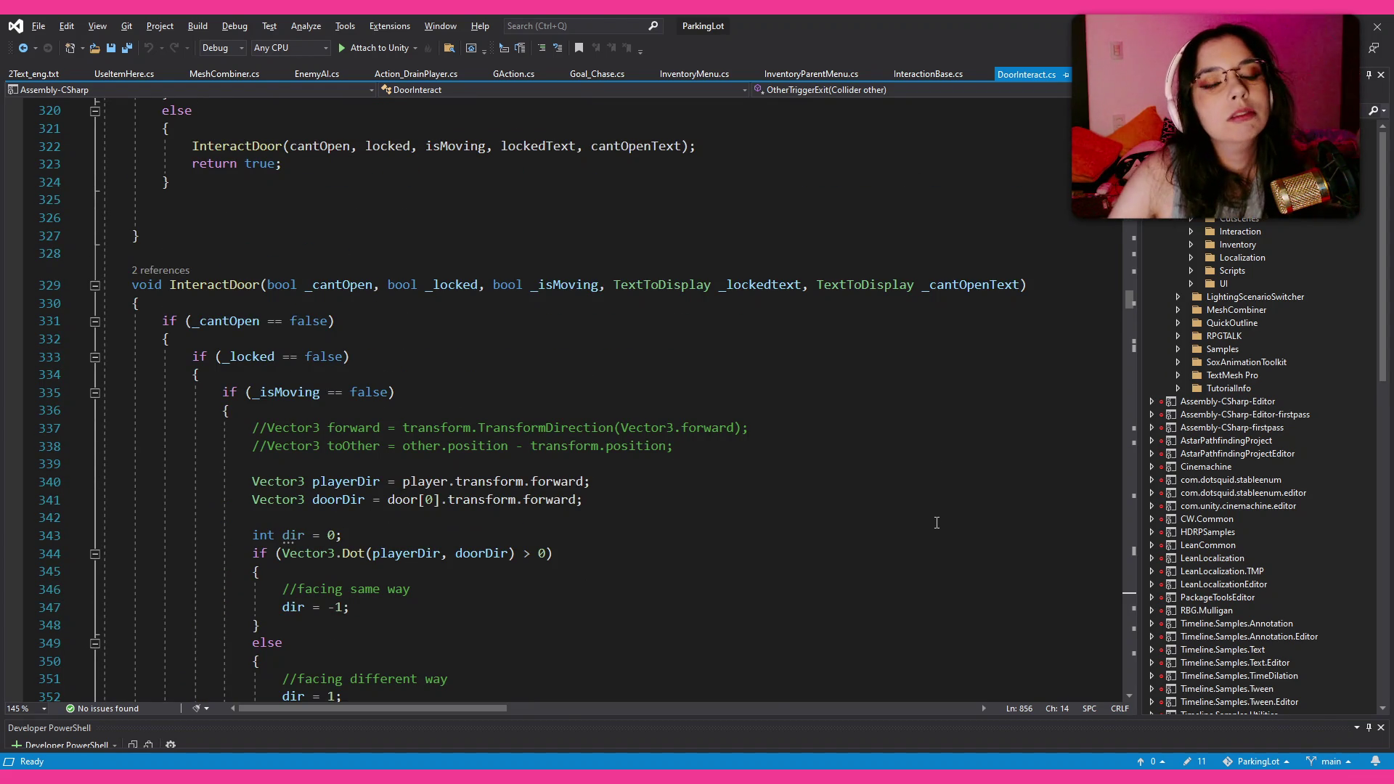
Step: Scroll up through DoorInteract.cs to review its earlier code up to the top of the file
{"action": "scroll", "coordinate": [929, 494], "scroll_direction": "up", "scroll_amount": 6}
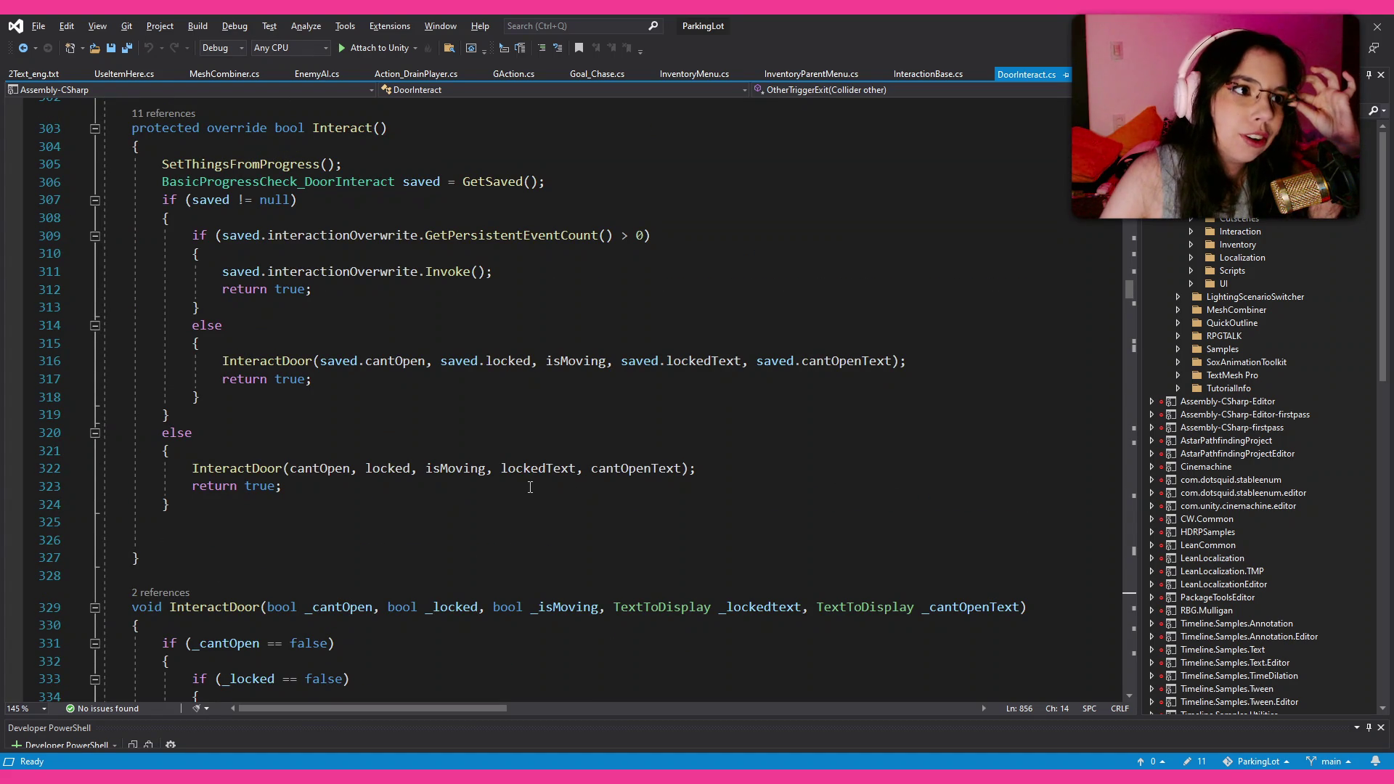
{"action": "scroll", "coordinate": [530, 487], "scroll_direction": "up", "scroll_amount": 8}
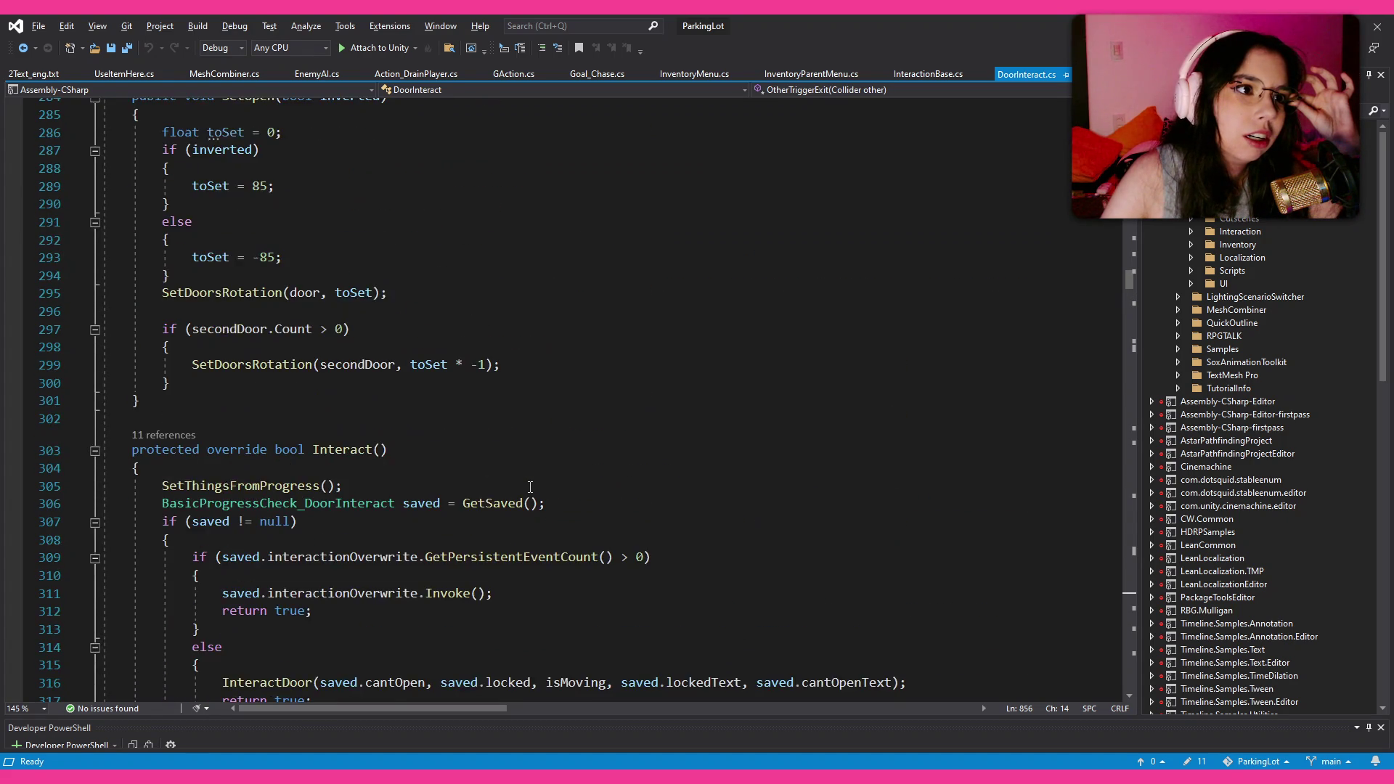
{"action": "scroll", "coordinate": [530, 487], "scroll_direction": "up", "scroll_amount": 6}
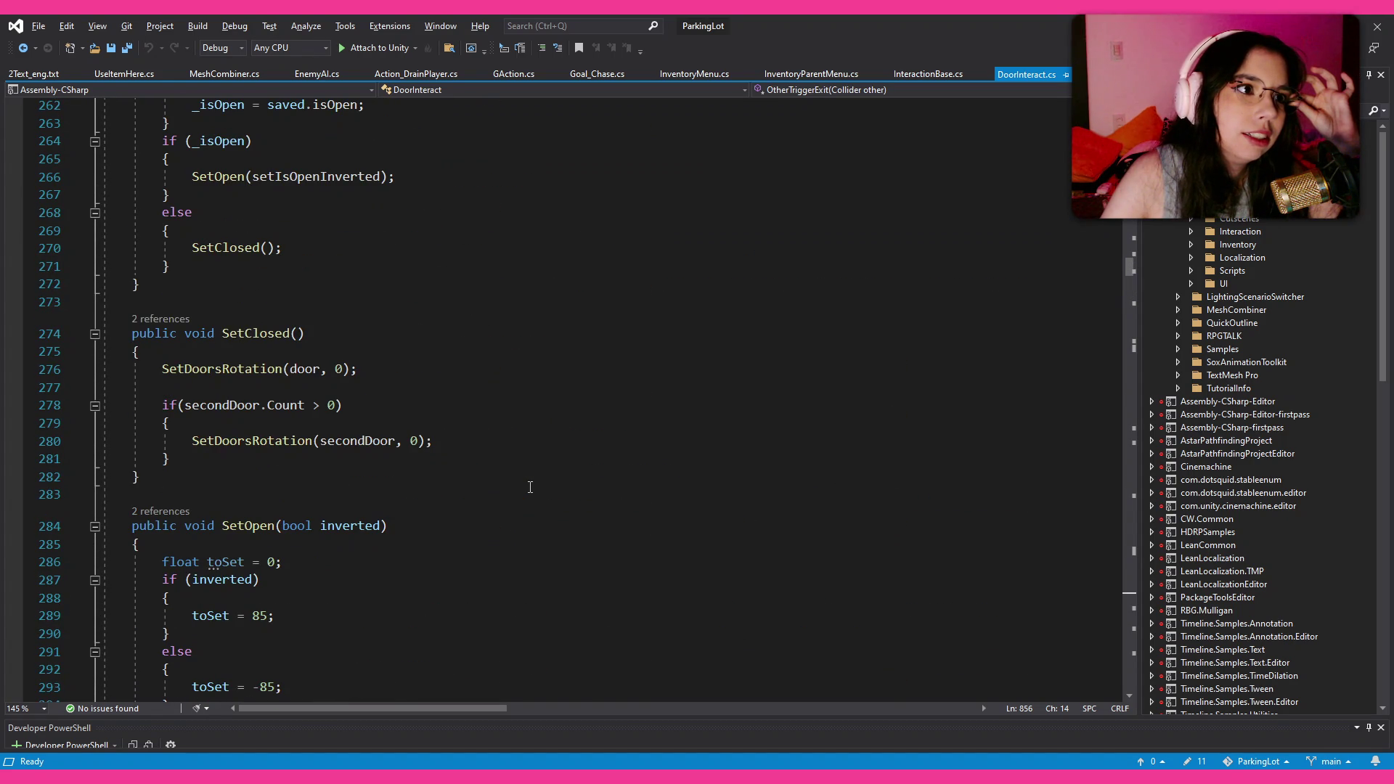
{"action": "scroll", "coordinate": [529, 487], "scroll_direction": "up", "scroll_amount": 4}
{"action": "scroll", "coordinate": [530, 487], "scroll_direction": "up", "scroll_amount": 4}
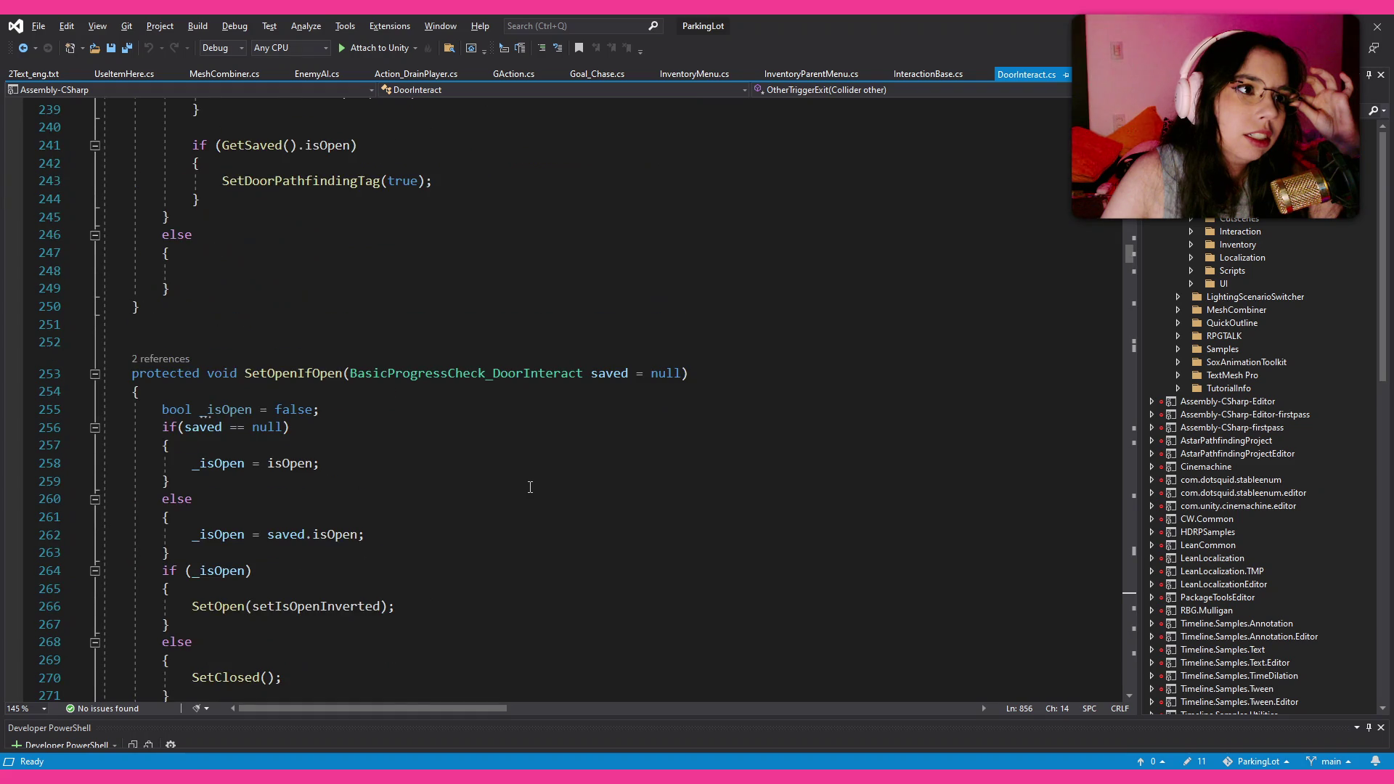
{"action": "scroll", "coordinate": [529, 487], "scroll_direction": "up", "scroll_amount": 5}
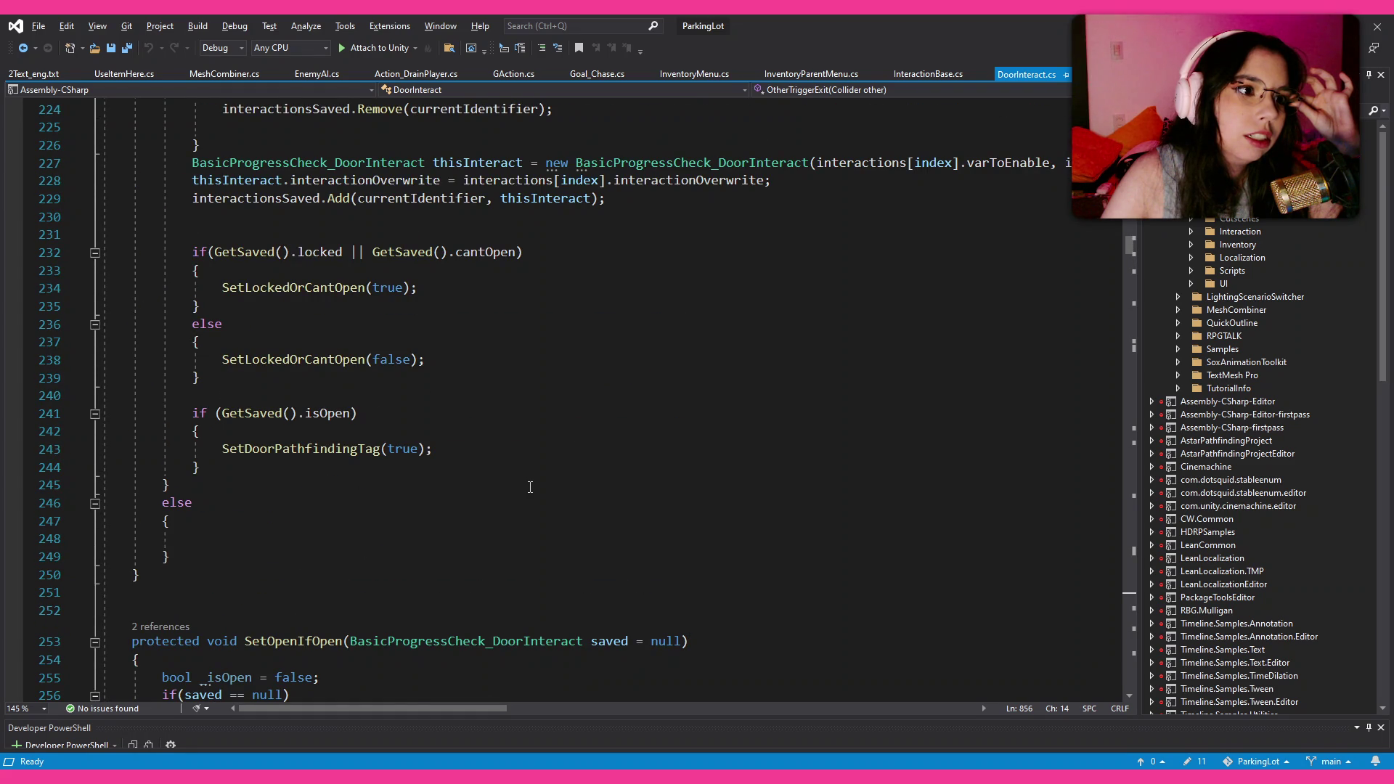
{"action": "scroll", "coordinate": [530, 487], "scroll_direction": "up", "scroll_amount": 5}
{"action": "scroll", "coordinate": [530, 487], "scroll_direction": "up", "scroll_amount": 7}
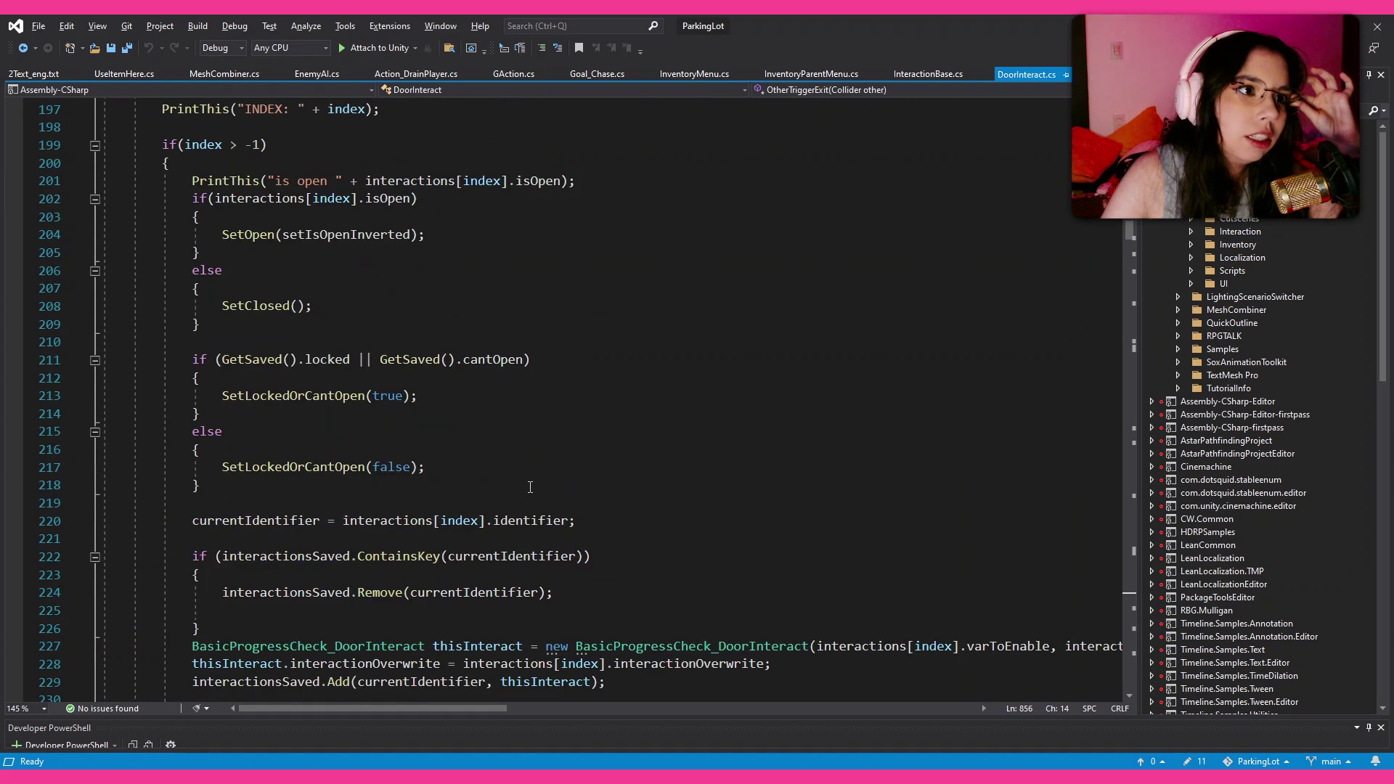
{"action": "scroll", "coordinate": [530, 487], "scroll_direction": "up", "scroll_amount": 9}
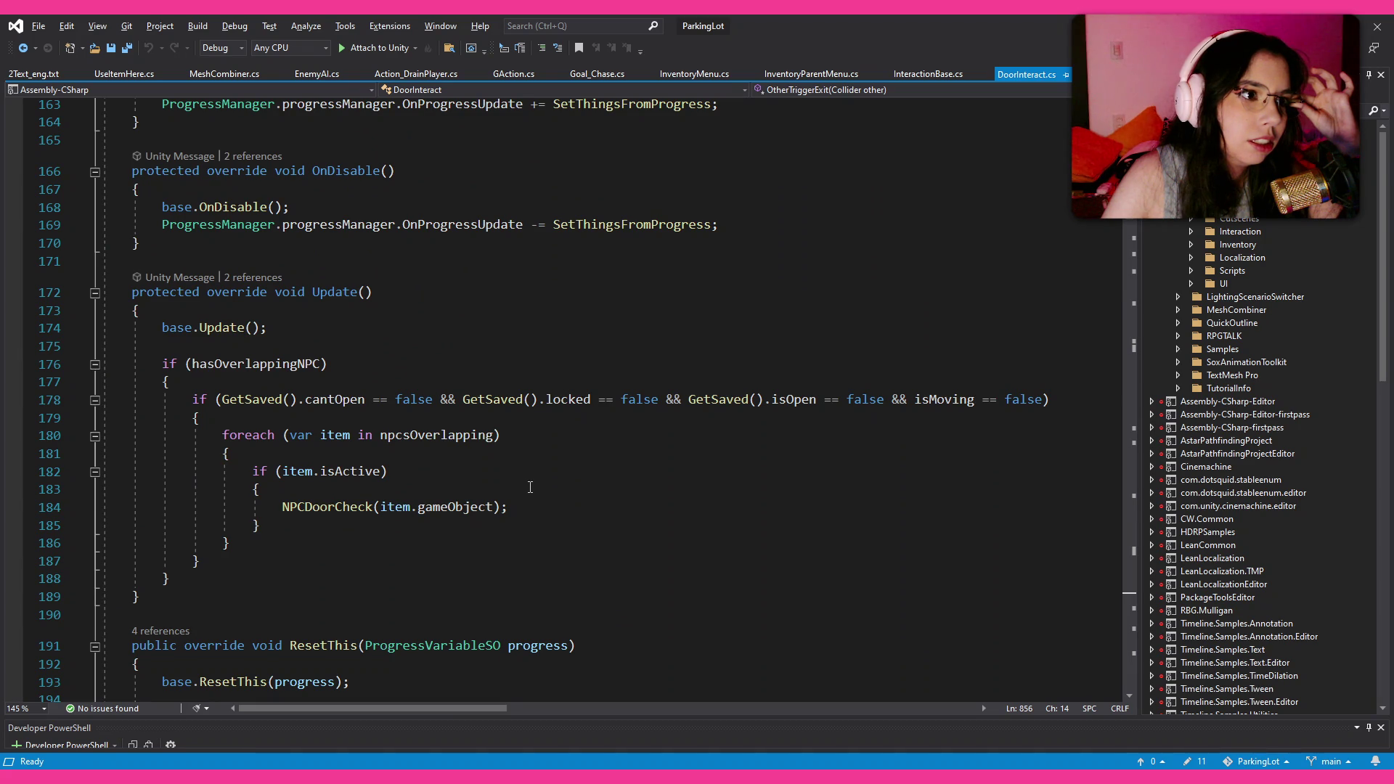
{"action": "scroll", "coordinate": [530, 487], "scroll_direction": "up", "scroll_amount": 6}
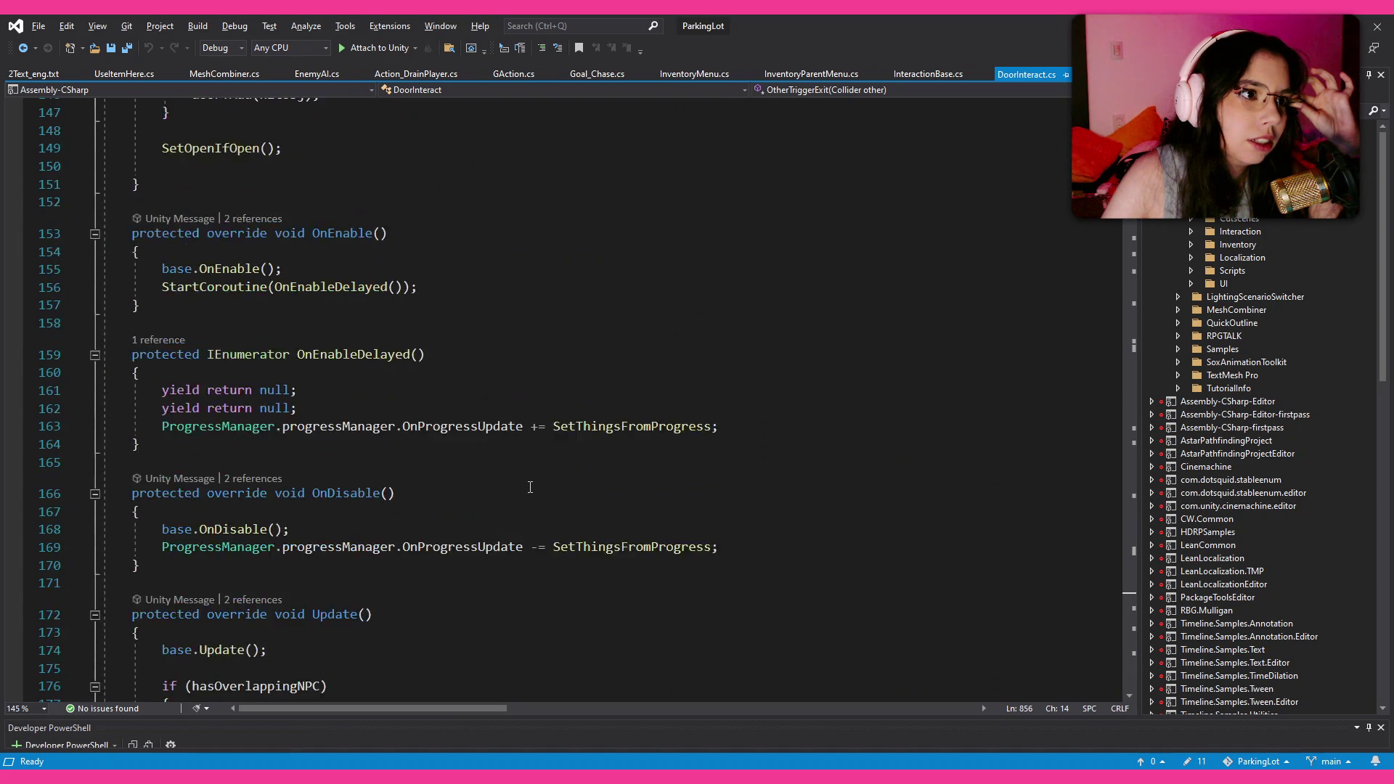
{"action": "scroll", "coordinate": [530, 487], "scroll_direction": "up", "scroll_amount": 5}
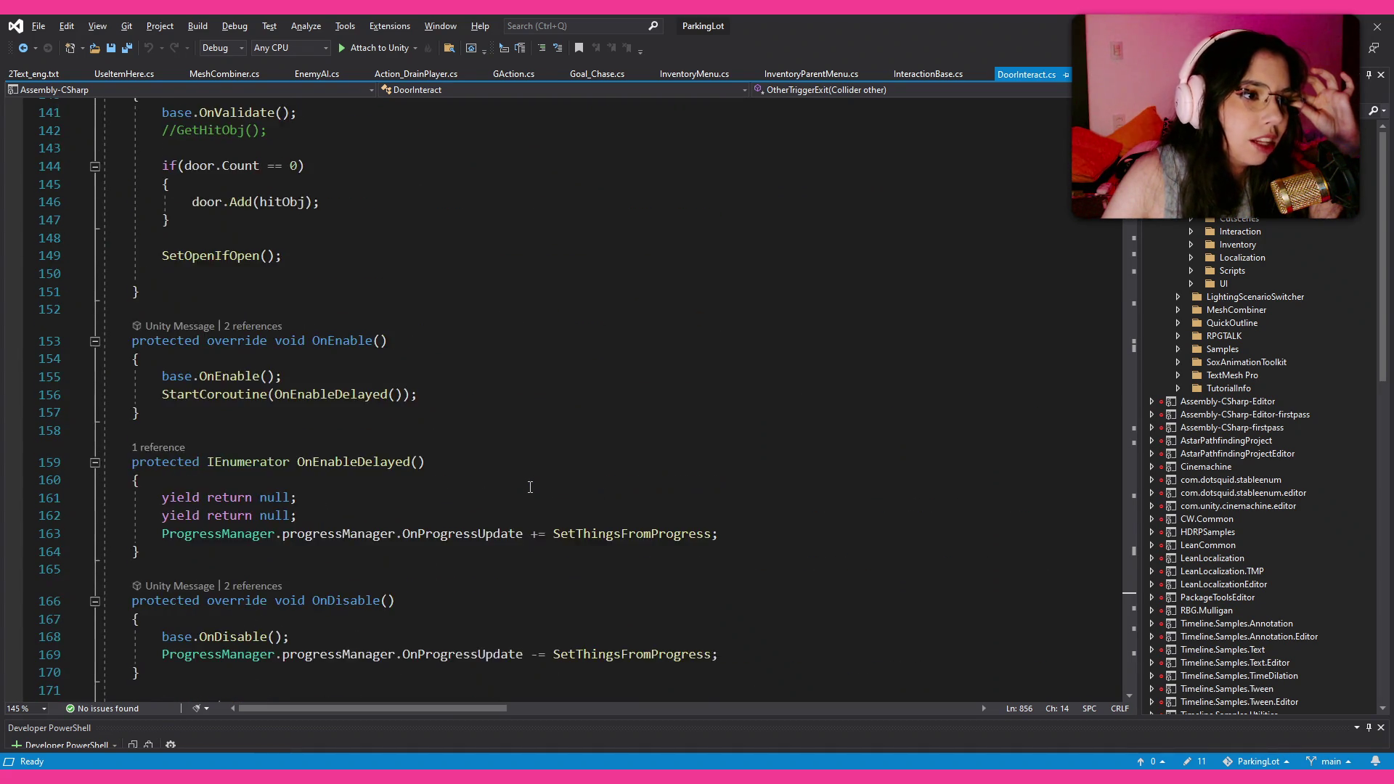
{"action": "scroll", "coordinate": [530, 487], "scroll_direction": "up", "scroll_amount": 7}
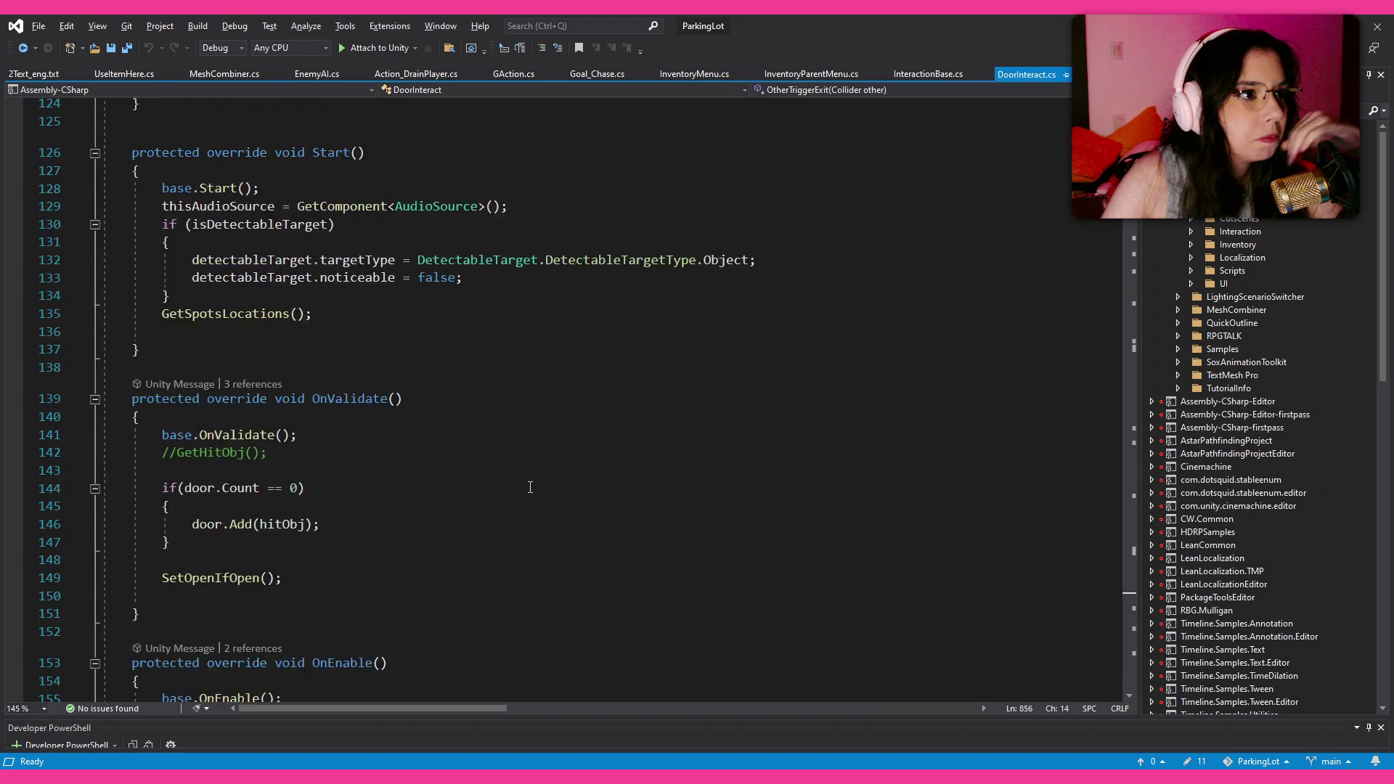
{"action": "scroll", "coordinate": [530, 487], "scroll_direction": "up", "scroll_amount": 6}
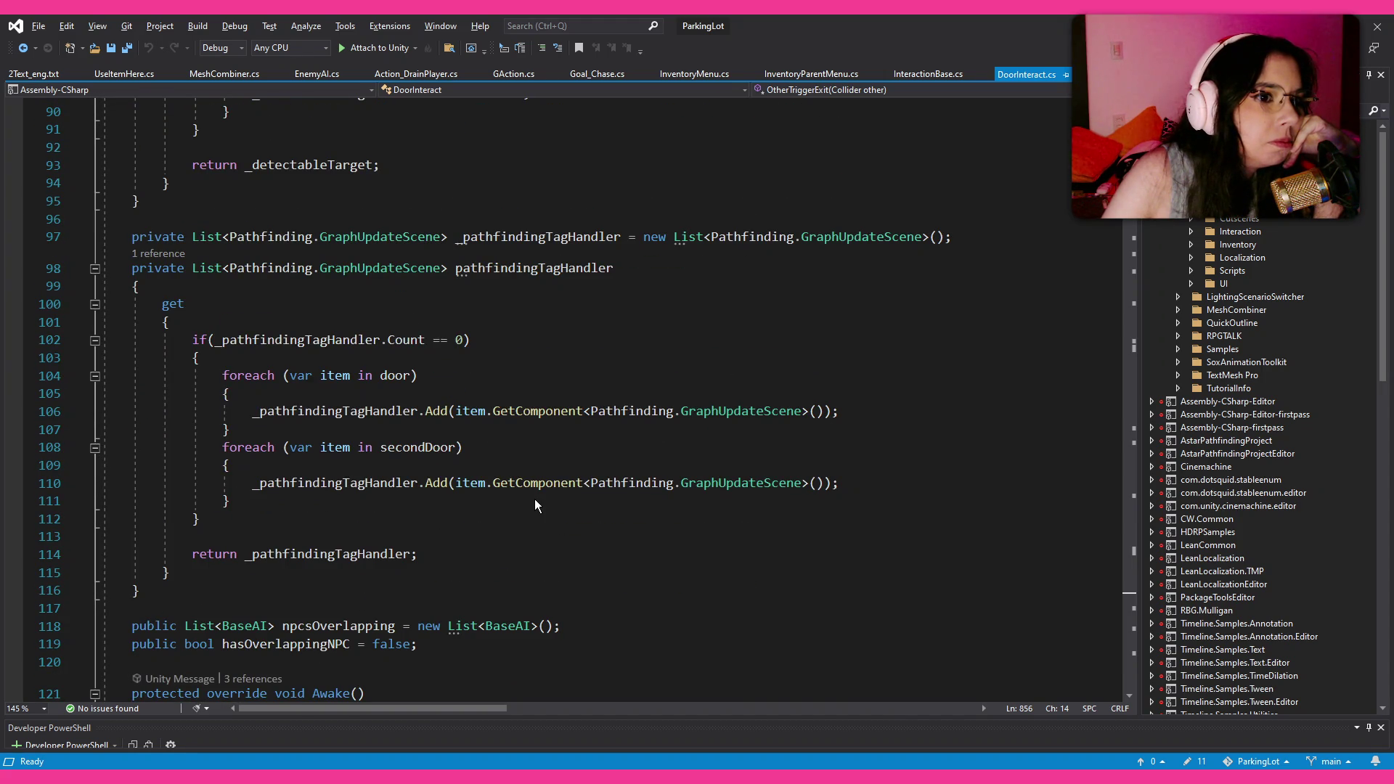
{"action": "scroll", "coordinate": [513, 519], "scroll_direction": "up", "scroll_amount": 20}
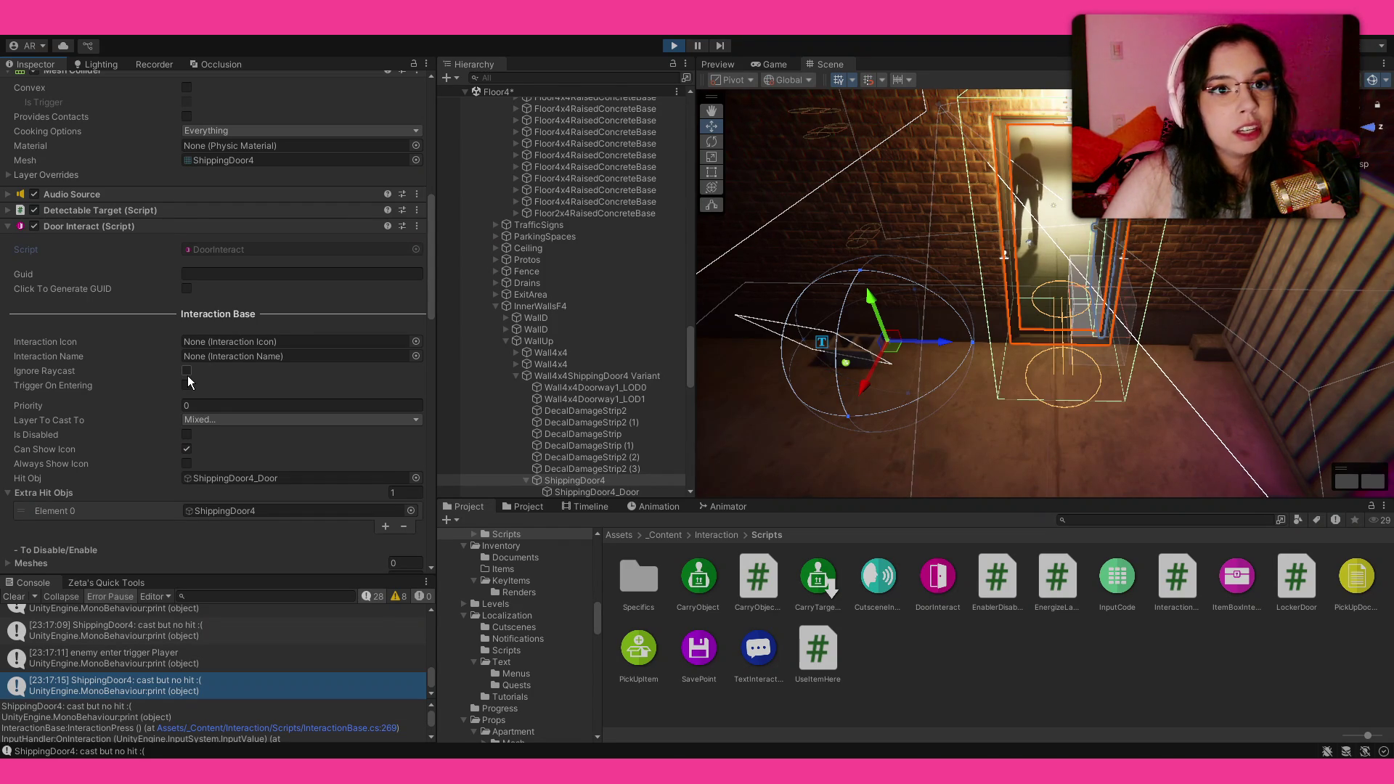
Step: Exit Play mode and orbit the Scene view in close to the shipping door
{"action": "left_click", "coordinate": [666, 47]}
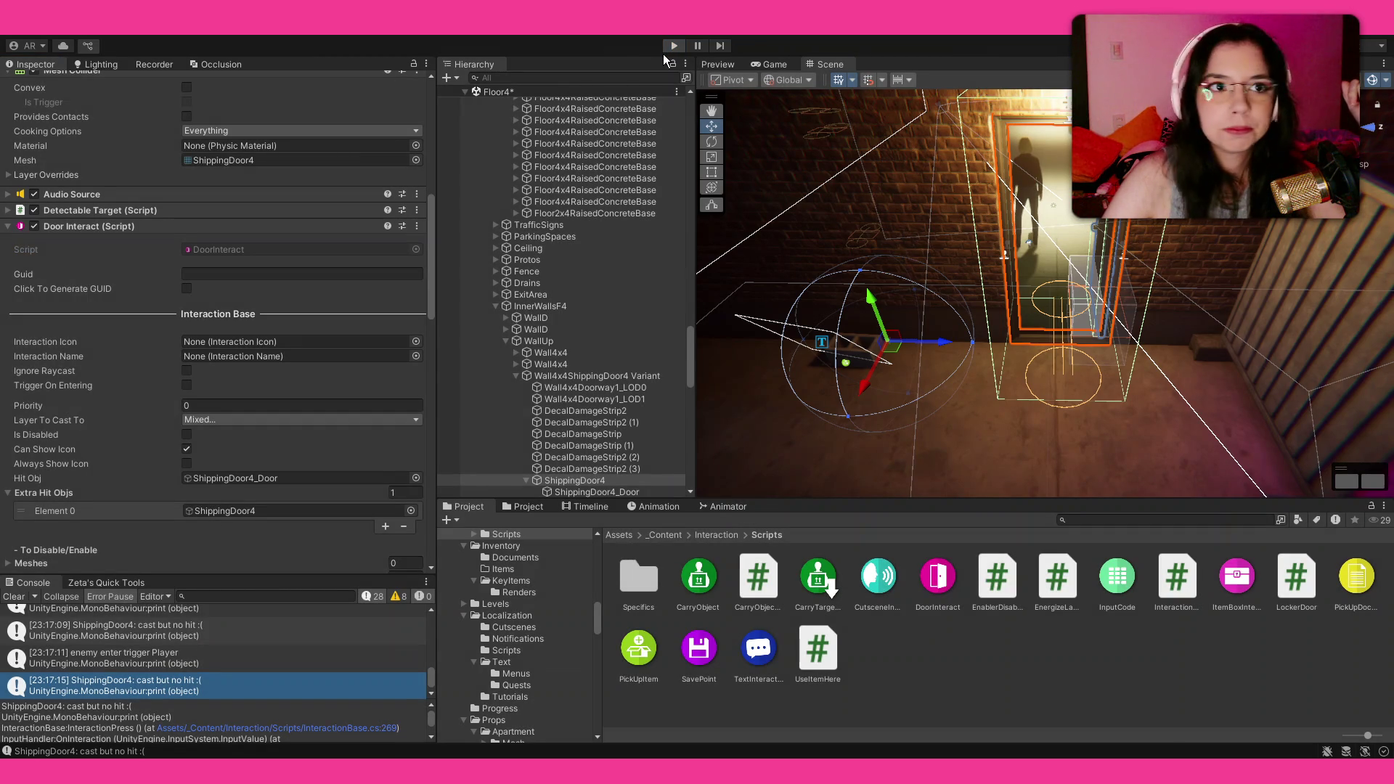
{"action": "left_click", "coordinate": [674, 46]}
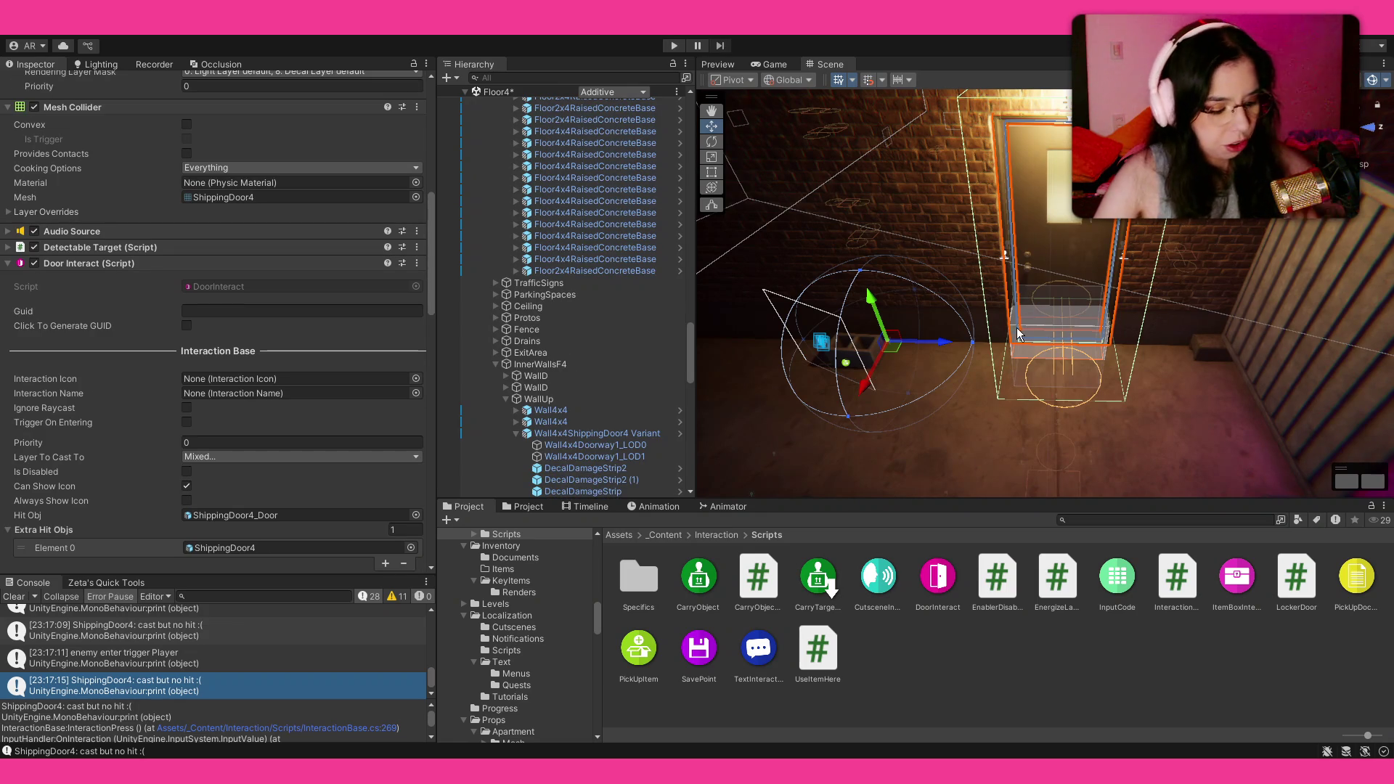
{"action": "mouse_move", "coordinate": [1002, 333]}
{"action": "left_mouse_down"}
{"action": "mouse_move", "coordinate": [1159, 369]}
{"action": "mouse_move", "coordinate": [1060, 374]}
{"action": "left_mouse_up"}
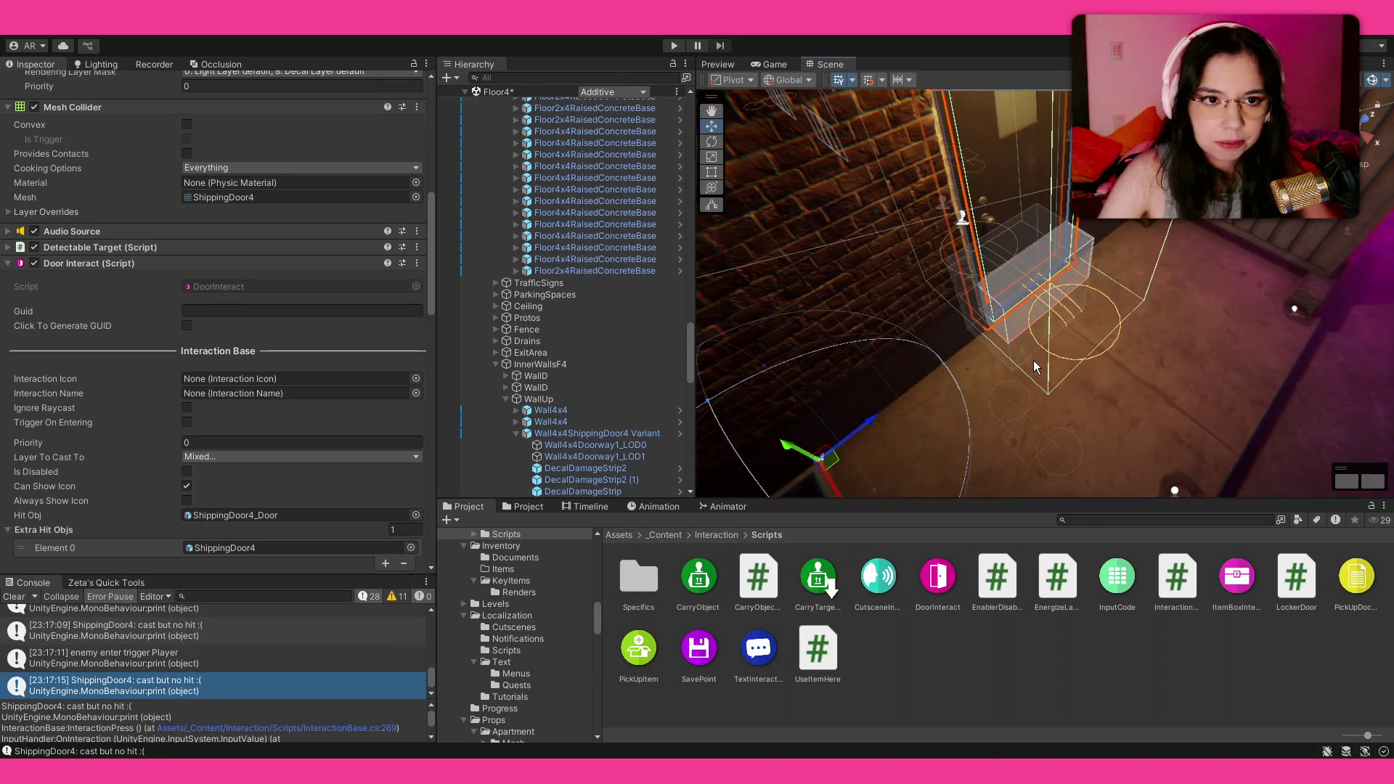
{"action": "scroll", "coordinate": [1039, 375], "scroll_direction": "up", "scroll_amount": 3}
{"action": "scroll", "coordinate": [249, 308], "scroll_direction": "down", "scroll_amount": 3}
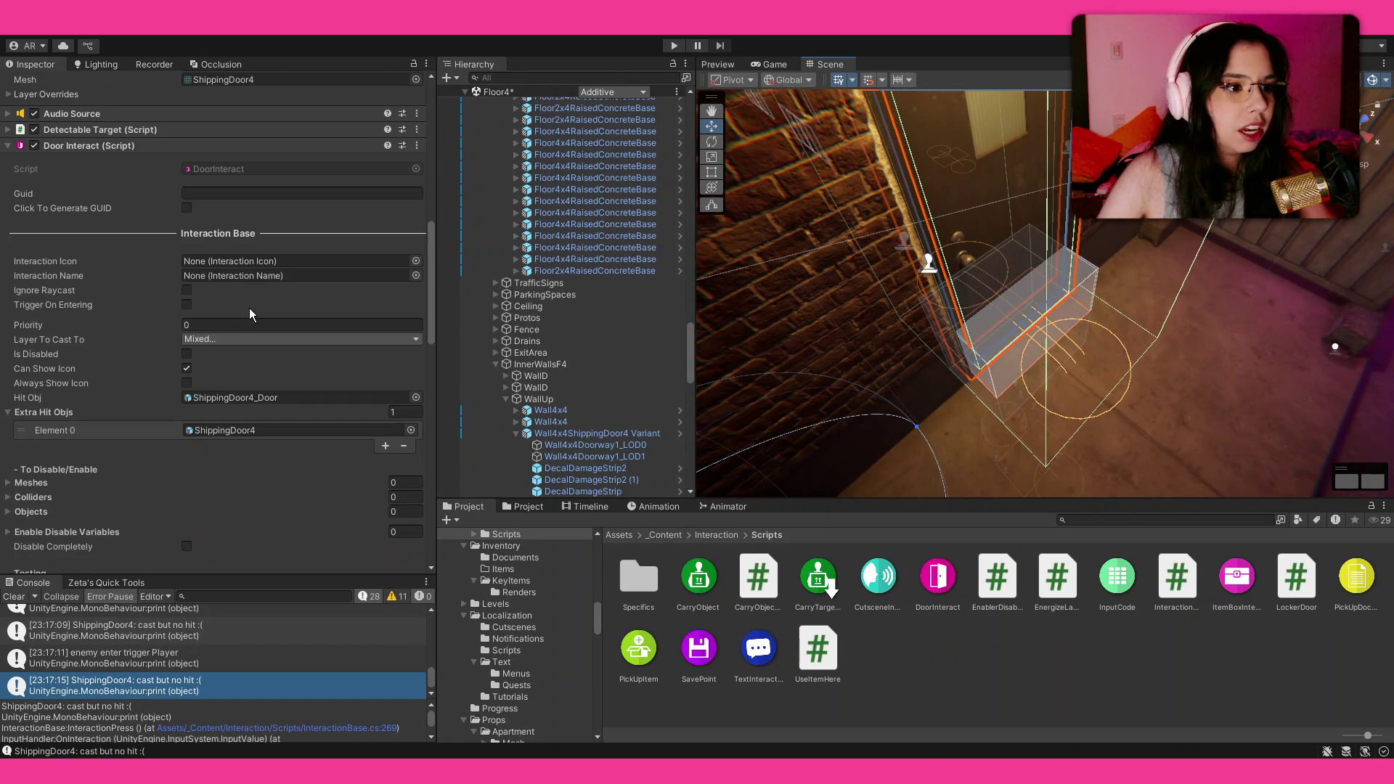
{"action": "scroll", "coordinate": [250, 314], "scroll_direction": "down", "scroll_amount": 1}
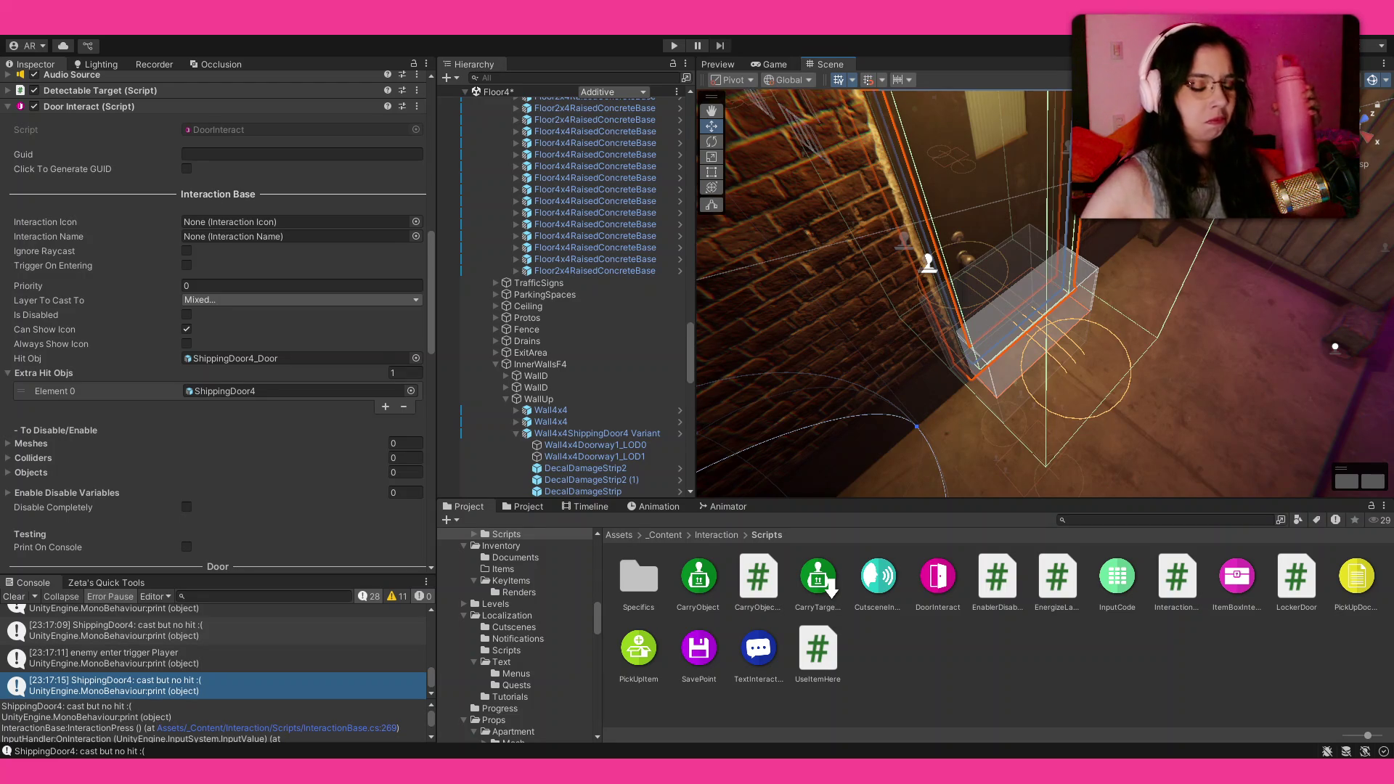
Step: Add 'ignoreRaycast = true;' at the end of SetOpen and copy the line
{"action": "key", "text": "alt+Tab"}
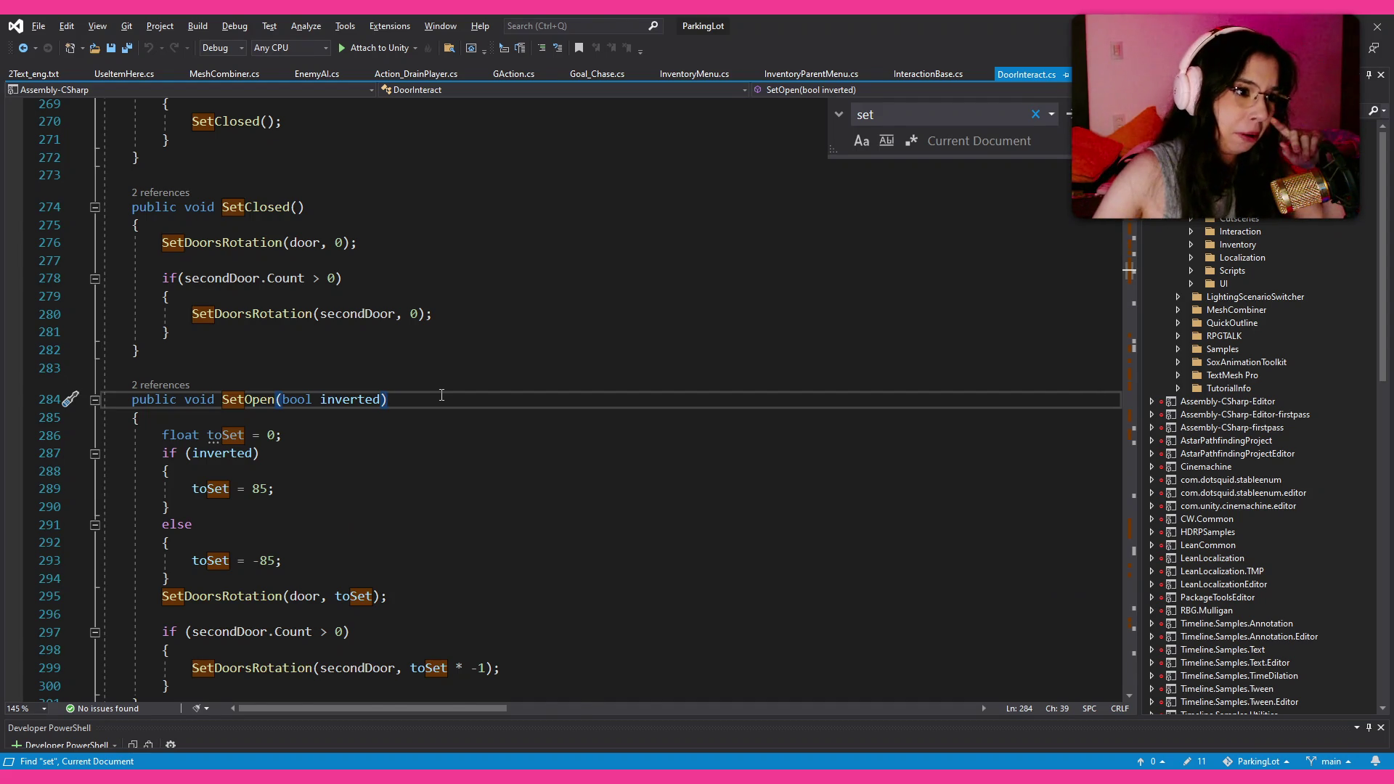
{"action": "scroll", "coordinate": [441, 394], "scroll_direction": "down", "scroll_amount": 3}
{"action": "left_click", "coordinate": [471, 526]}
{"action": "key", "text": "Return"}
{"action": "key", "text": "Return"}
{"action": "type", "text": "ig"}
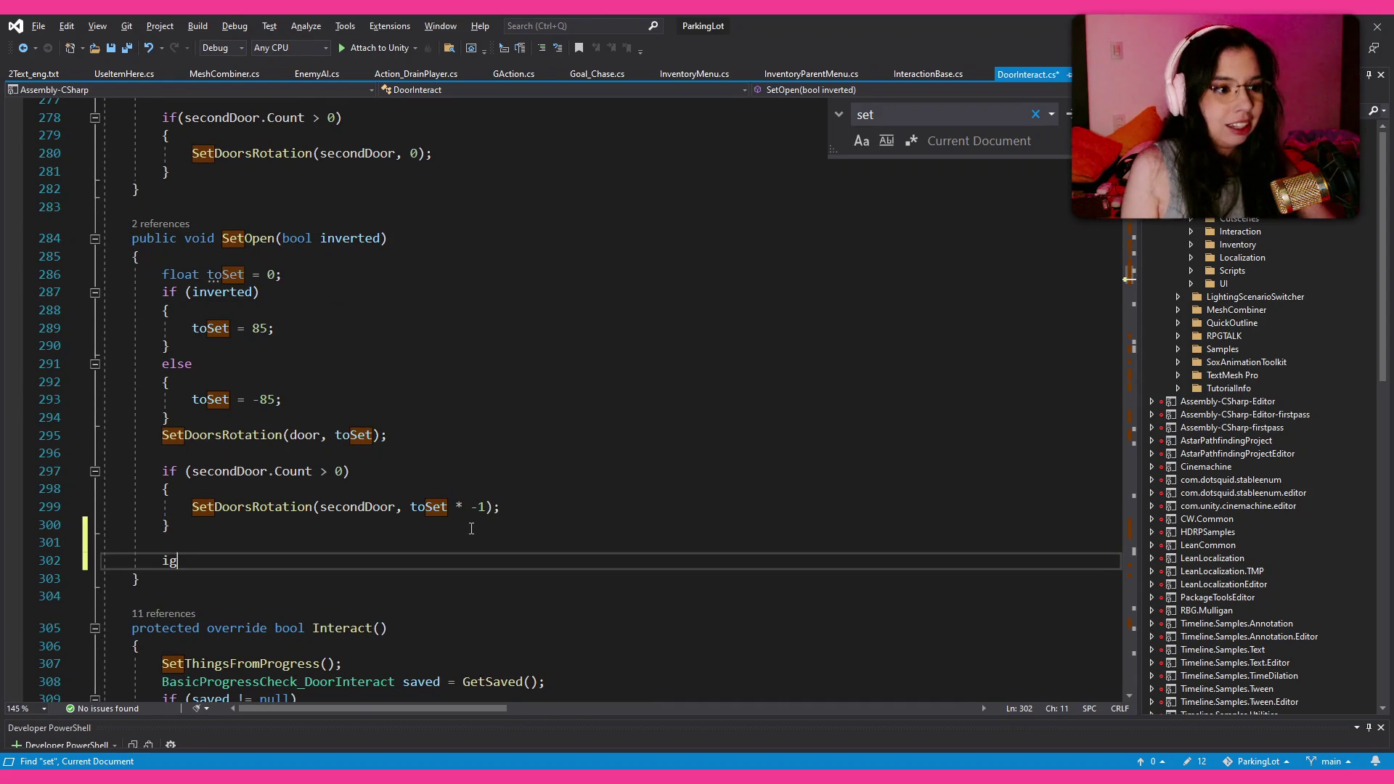
{"action": "type", "text": "noreRaycast = tr"}
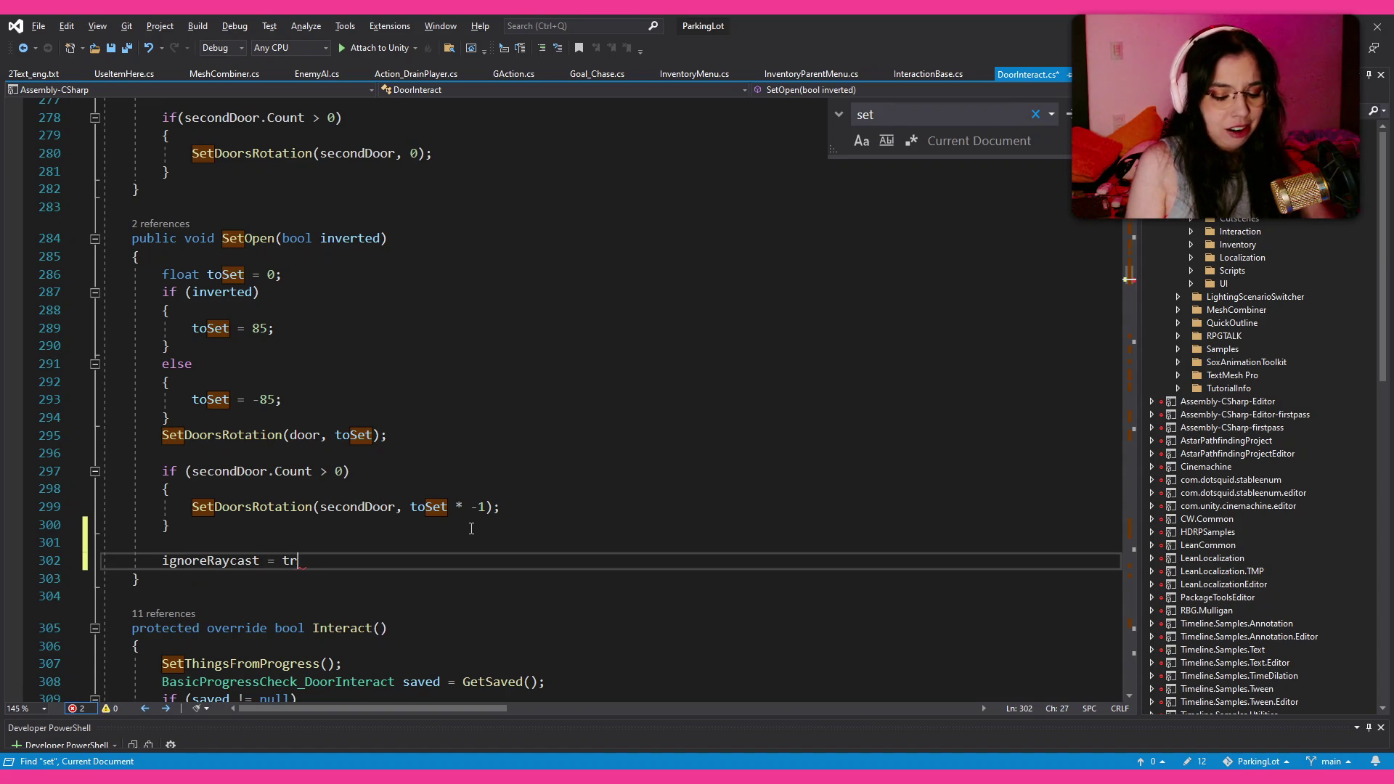
{"action": "type", "text": "ue;"}
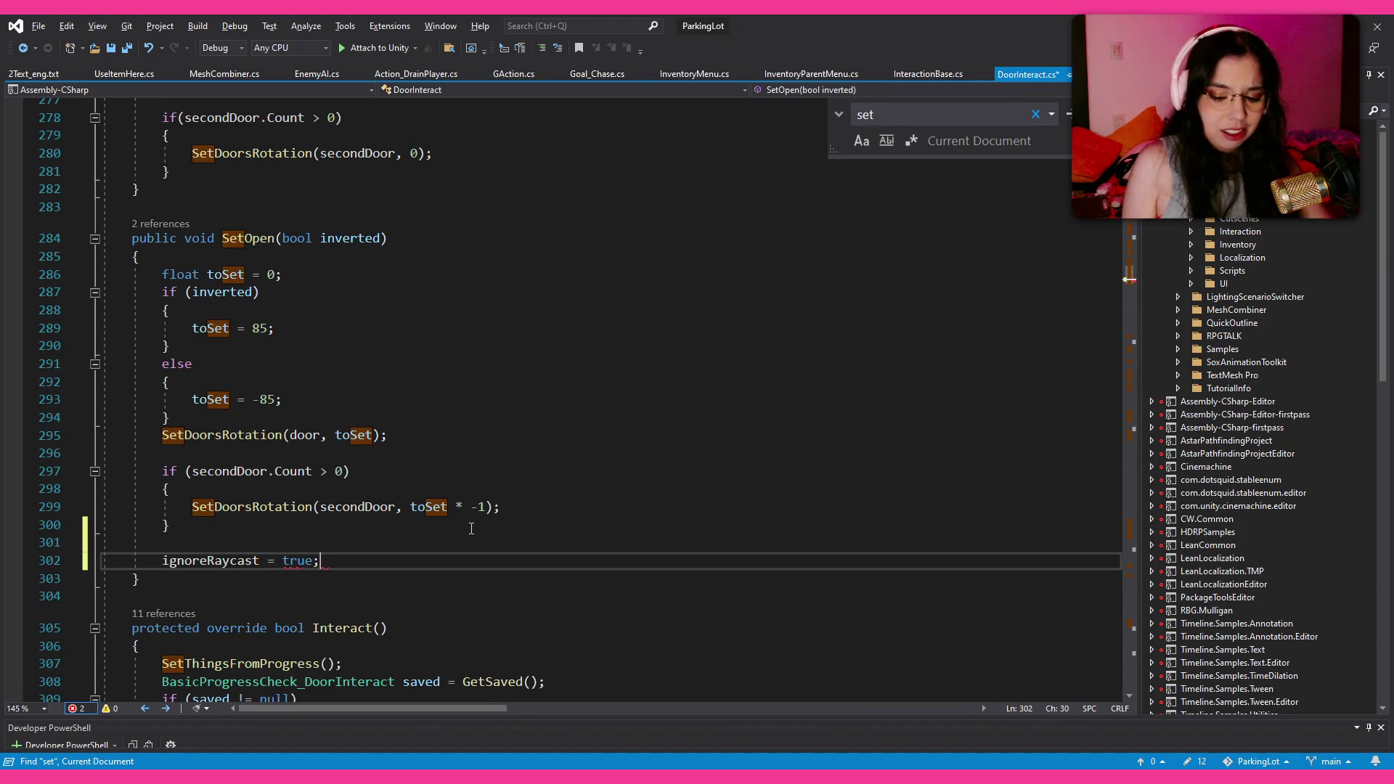
{"action": "key", "text": "shift+Home"}
{"action": "key", "text": "ctrl+c"}
Step: Paste the line at the end of SetClosed, change it to 'ignoreRaycast = false;', and save
{"action": "scroll", "coordinate": [469, 526], "scroll_direction": "down", "scroll_amount": 12}
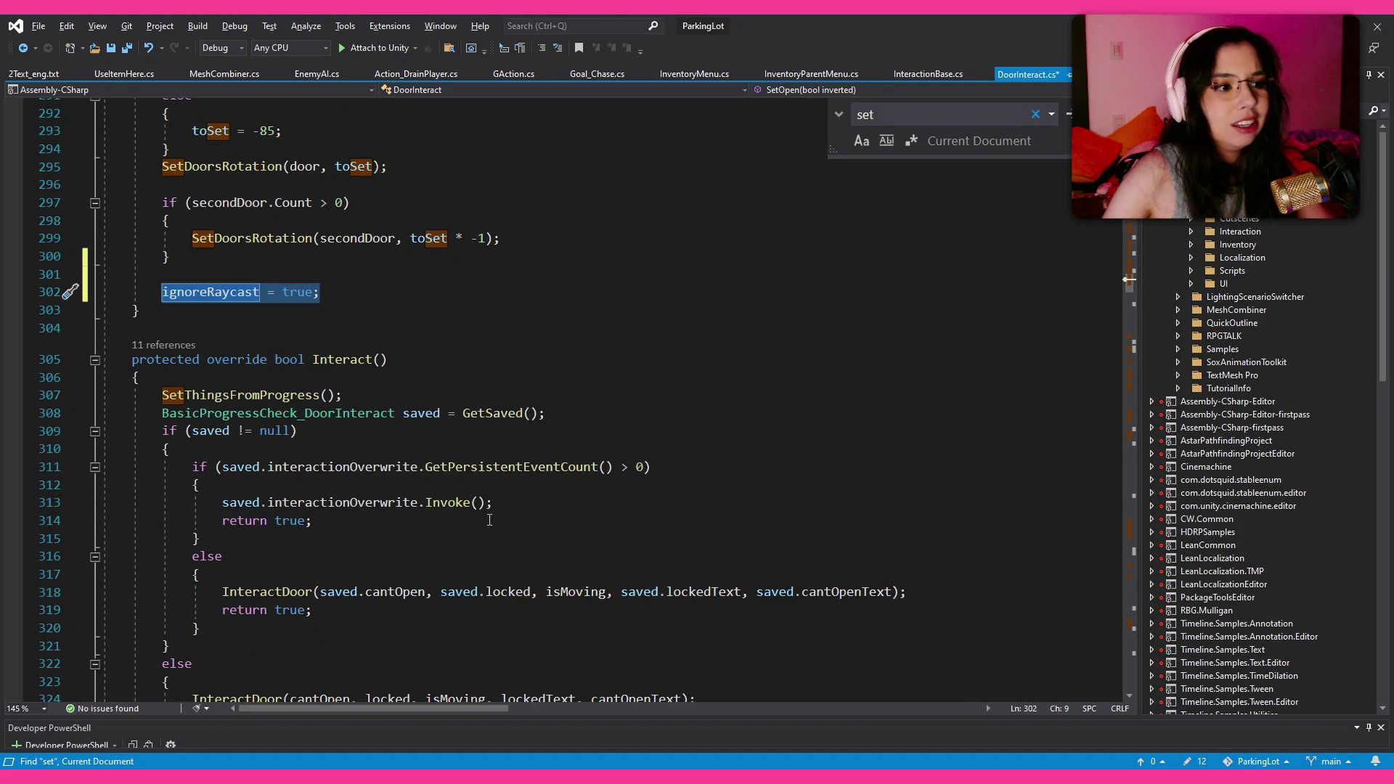
{"action": "scroll", "coordinate": [491, 519], "scroll_direction": "up", "scroll_amount": 15}
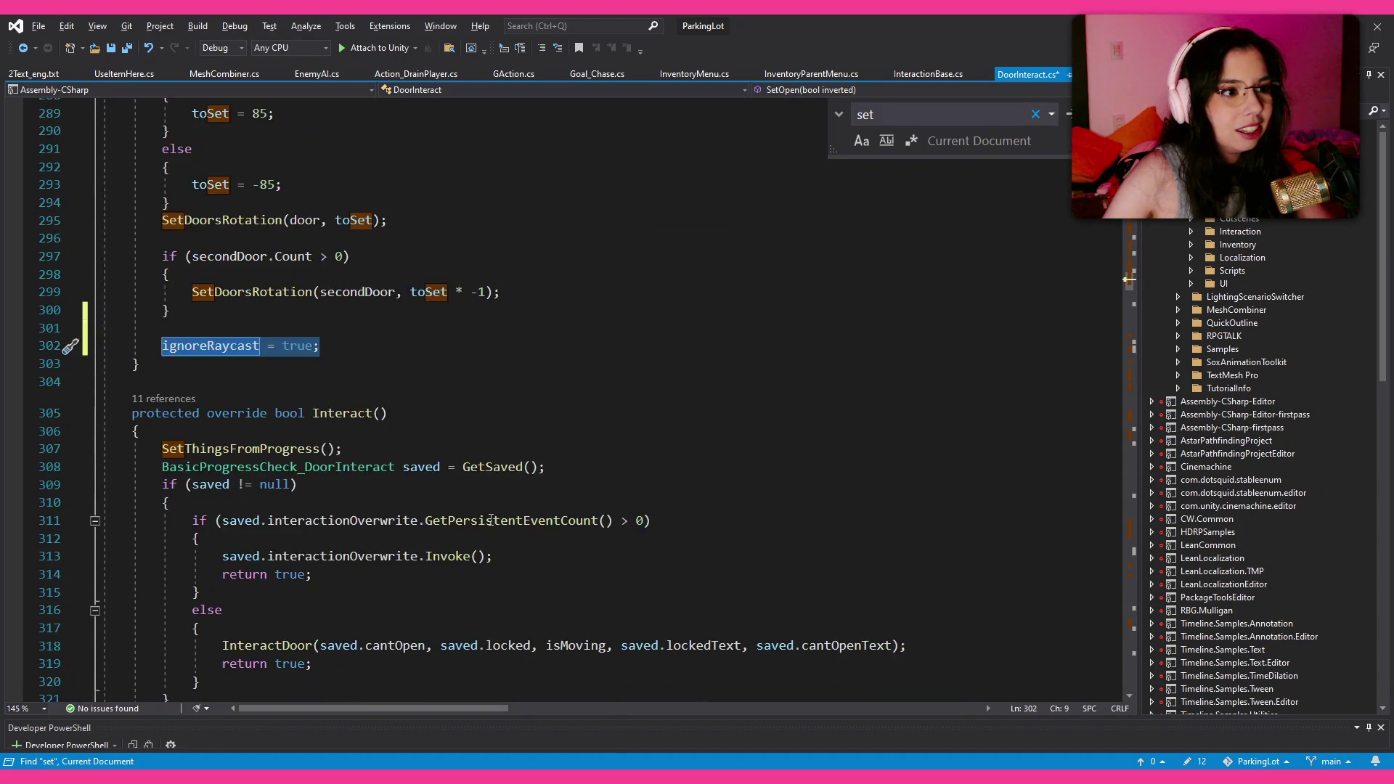
{"action": "left_click", "coordinate": [429, 376]}
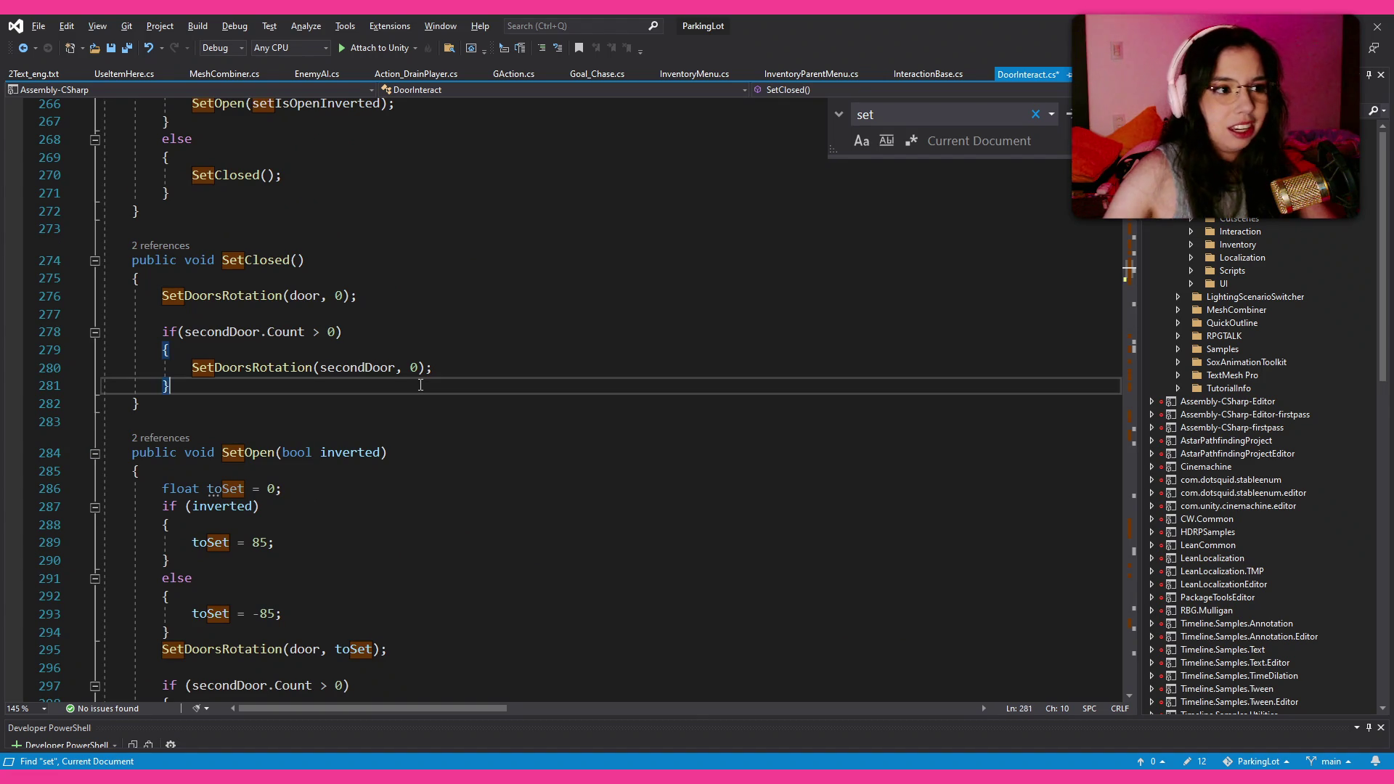
{"action": "key", "text": "Return"}
{"action": "key", "text": "Return"}
{"action": "key", "text": "ctrl+v"}
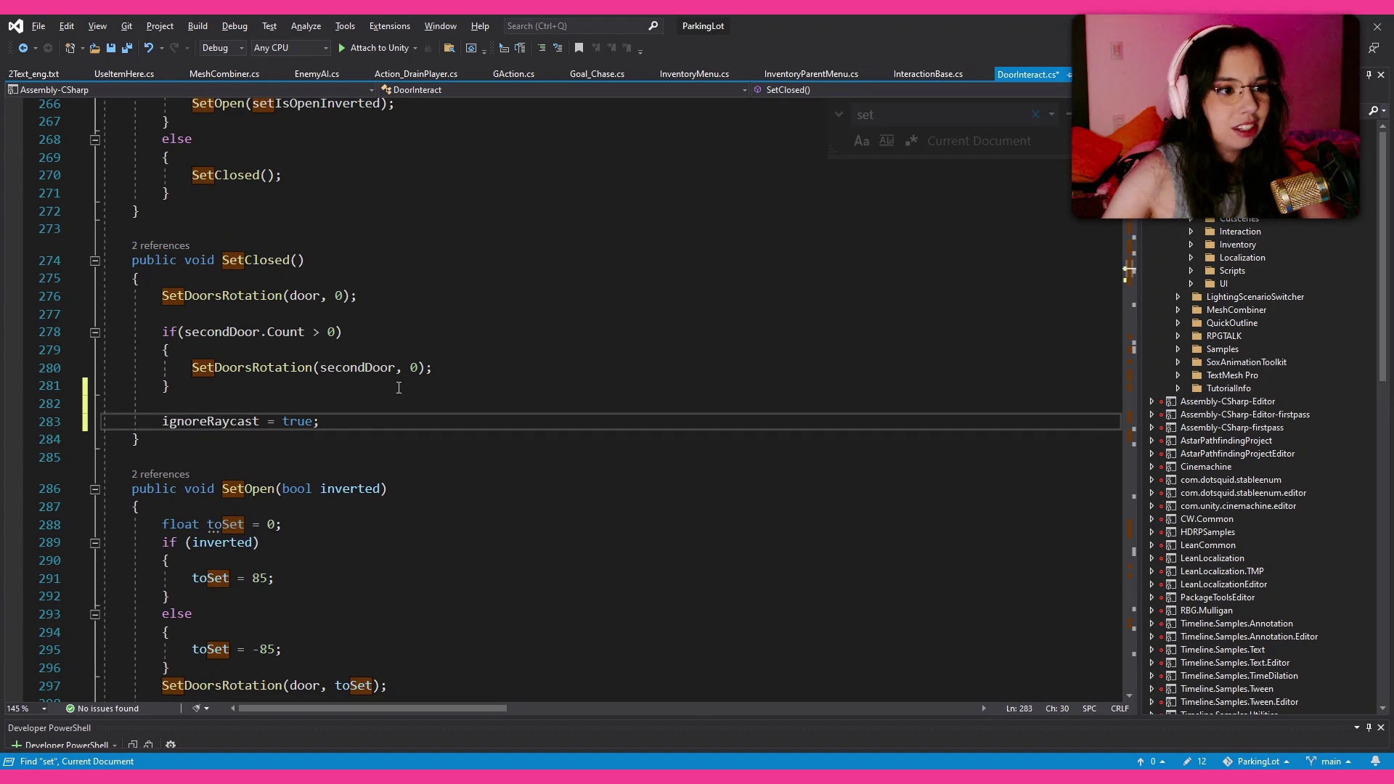
{"action": "double_click", "coordinate": [302, 421]}
{"action": "type", "text": "false"}
{"action": "key", "text": "ctrl+s"}
{"action": "key", "text": "alt+Tab"}
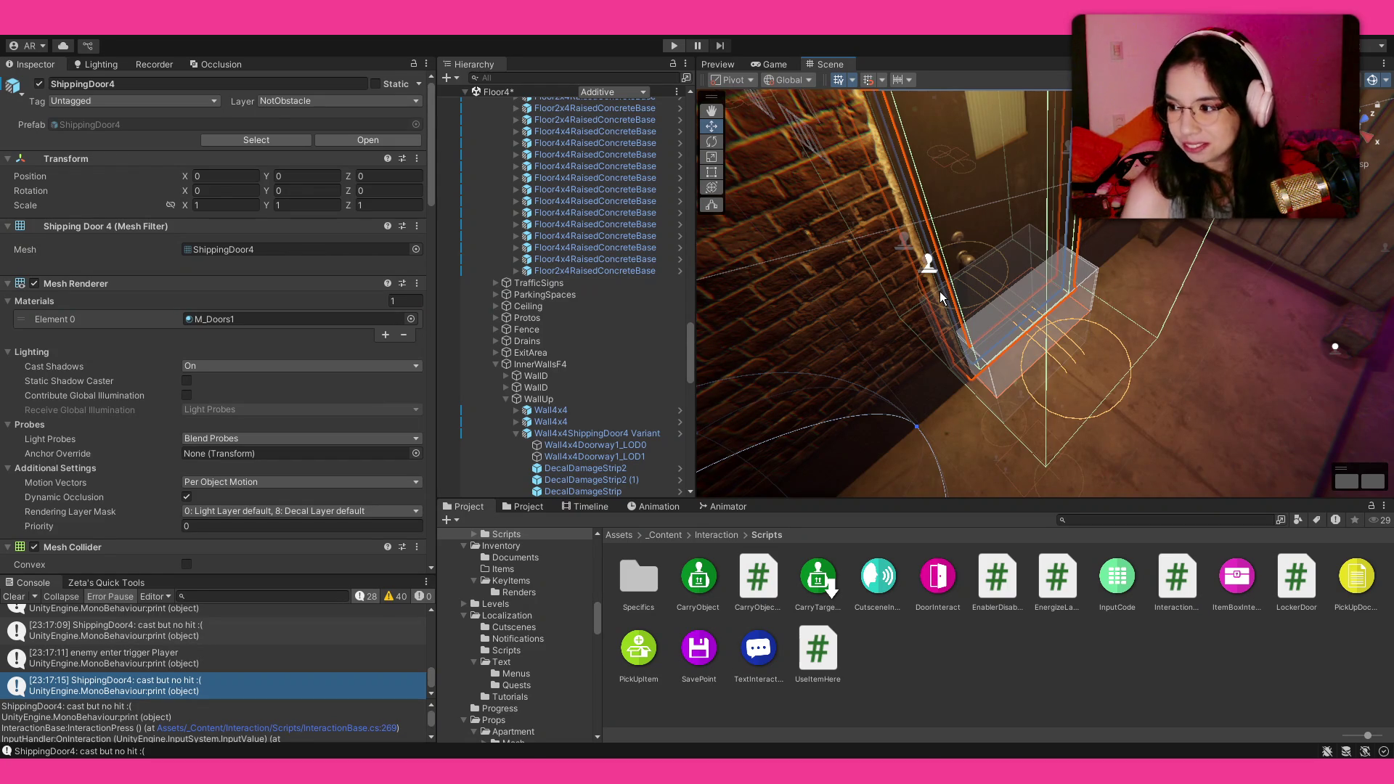
Step: Play-test the scene by walking the character to the shipping door, then pause and stop the game
{"action": "key", "text": "ctrl+p"}
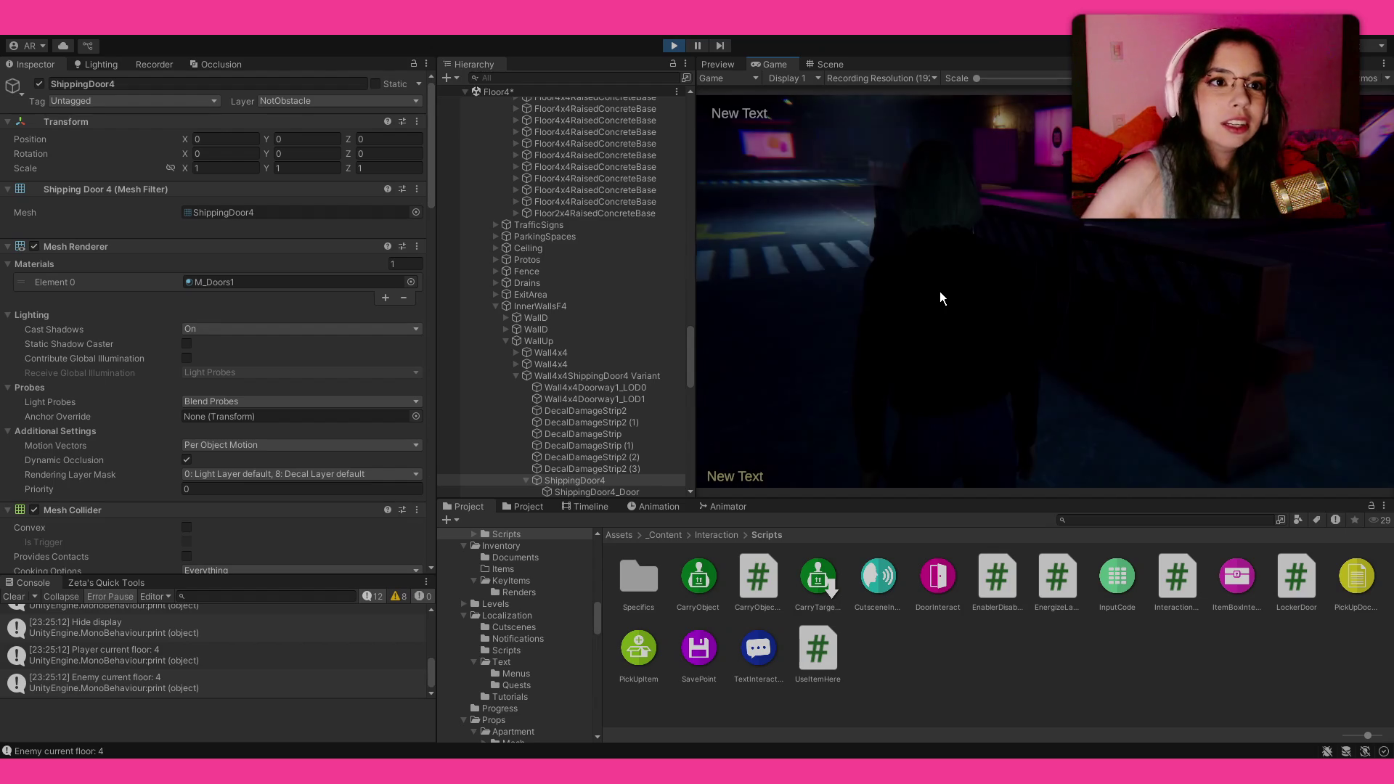
{"action": "key", "text": "w"}
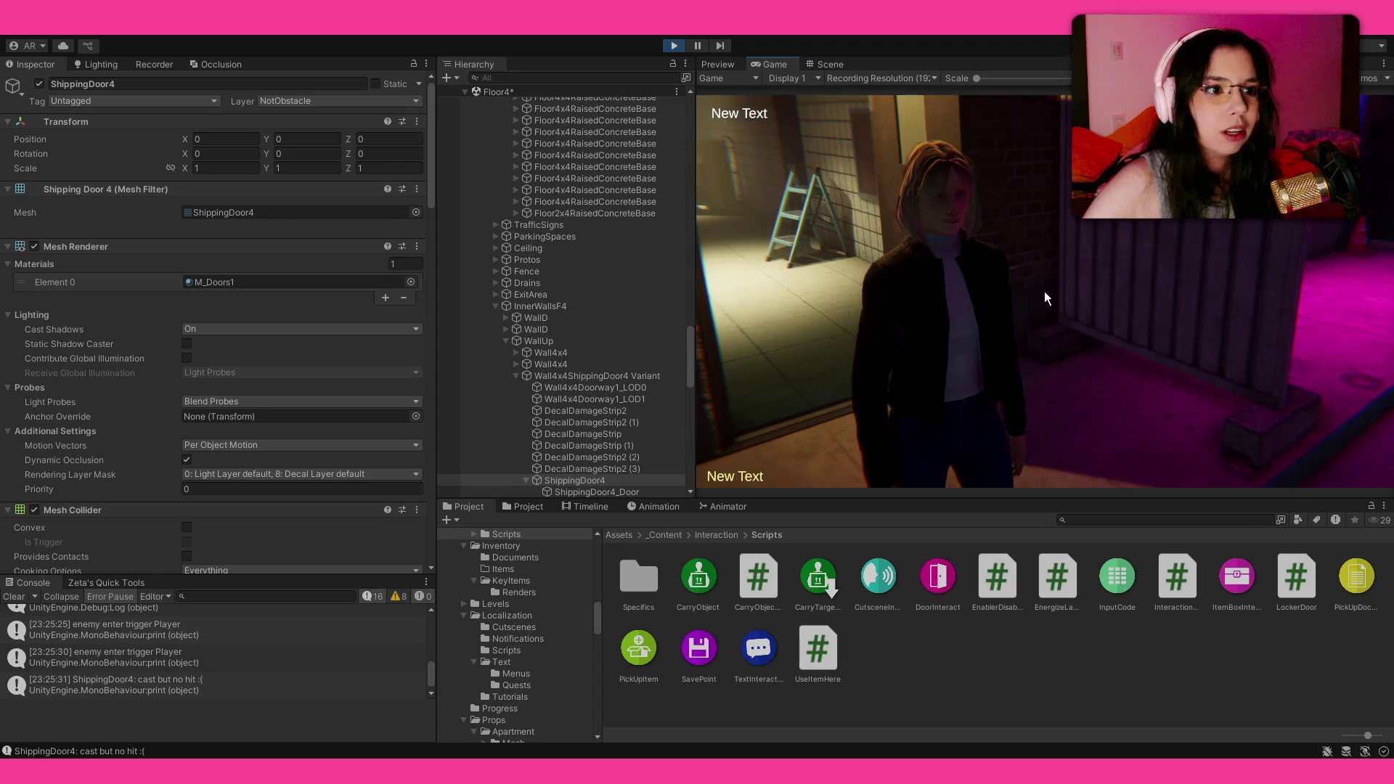
{"action": "scroll", "coordinate": [108, 394], "scroll_direction": "down", "scroll_amount": 5}
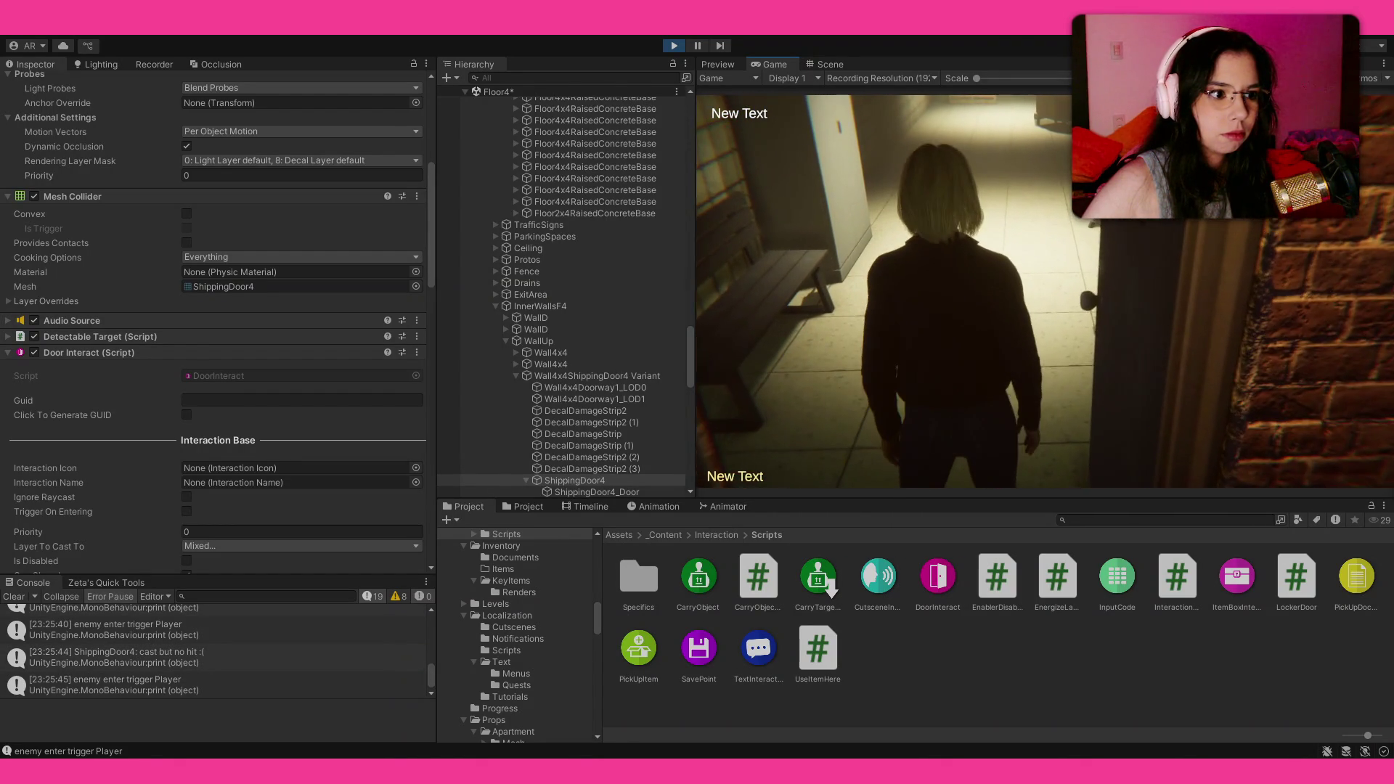
{"action": "left_click", "coordinate": [117, 685]}
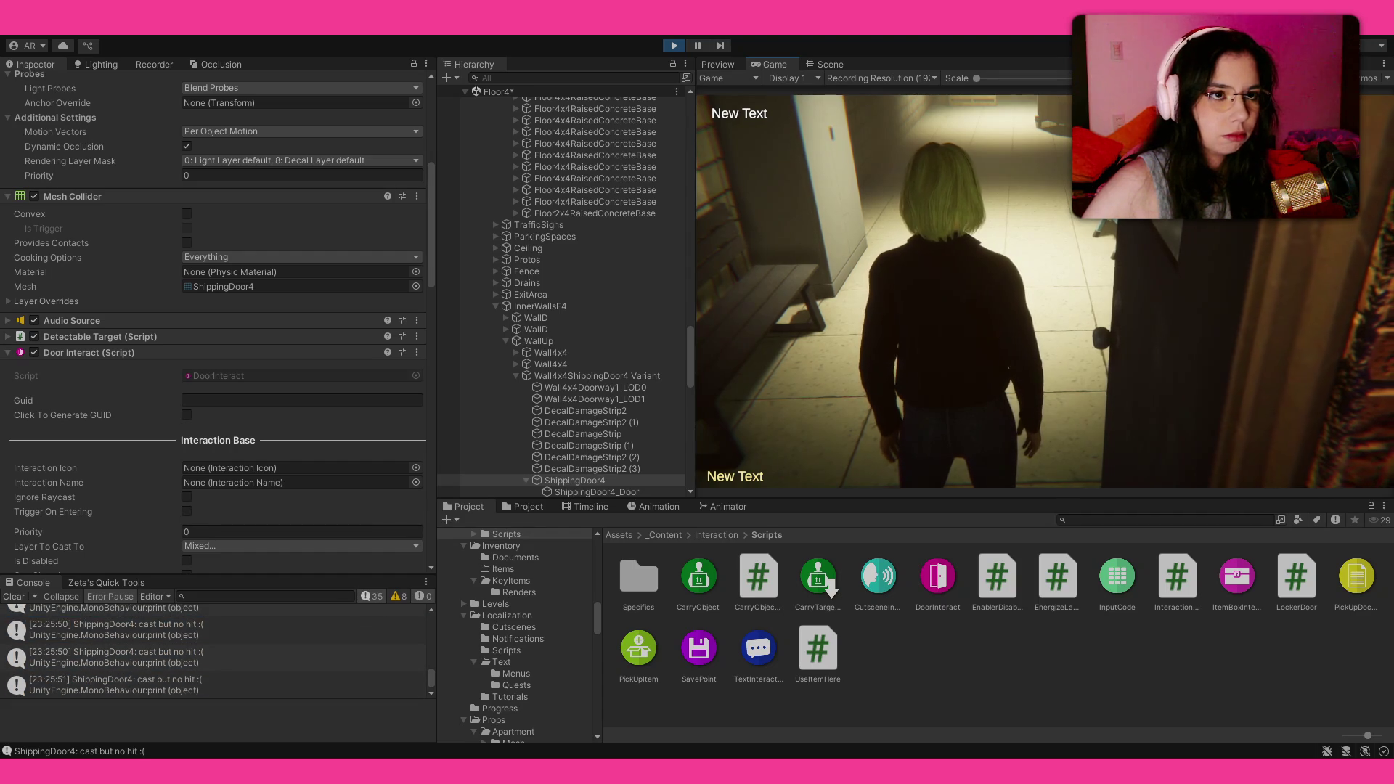
{"action": "key", "text": "Escape"}
{"action": "left_click", "coordinate": [674, 48]}
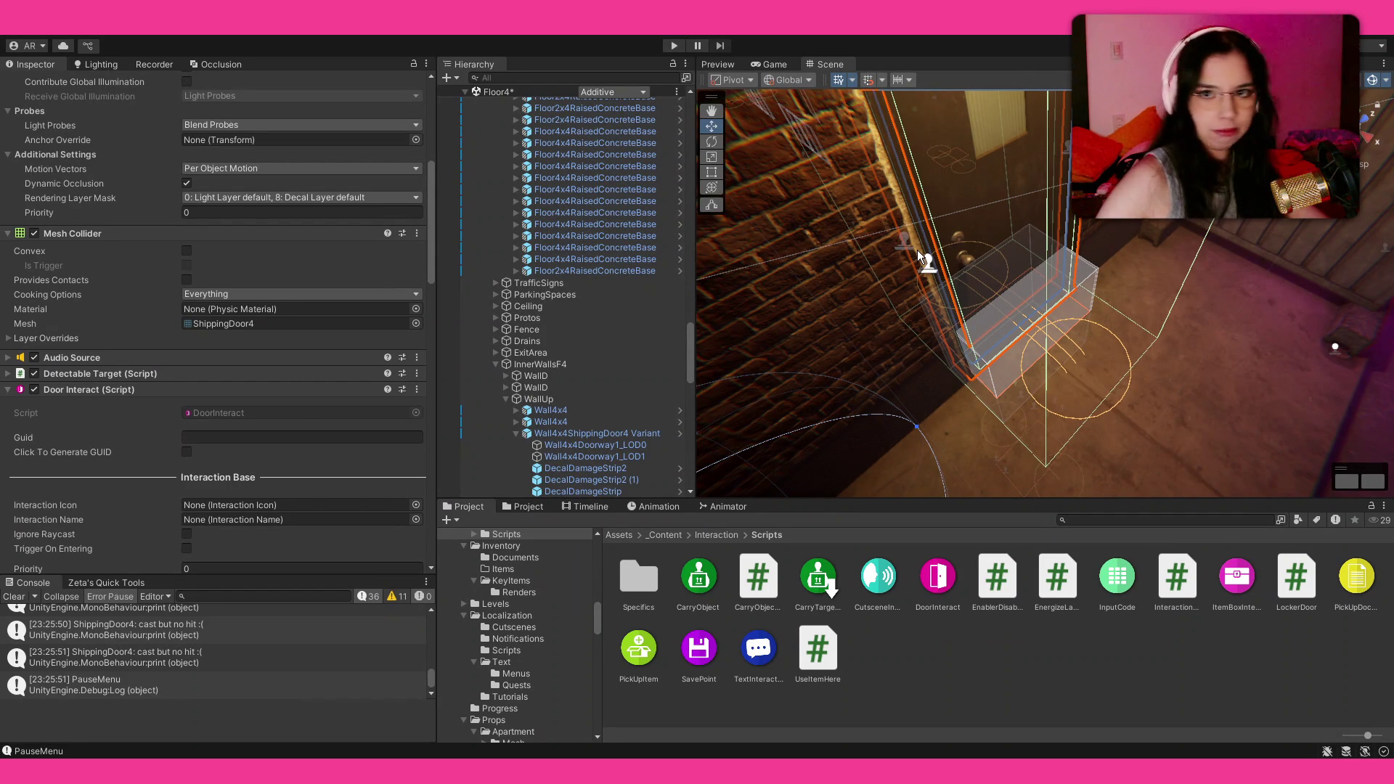
{"action": "key", "text": "alt+Tab"}
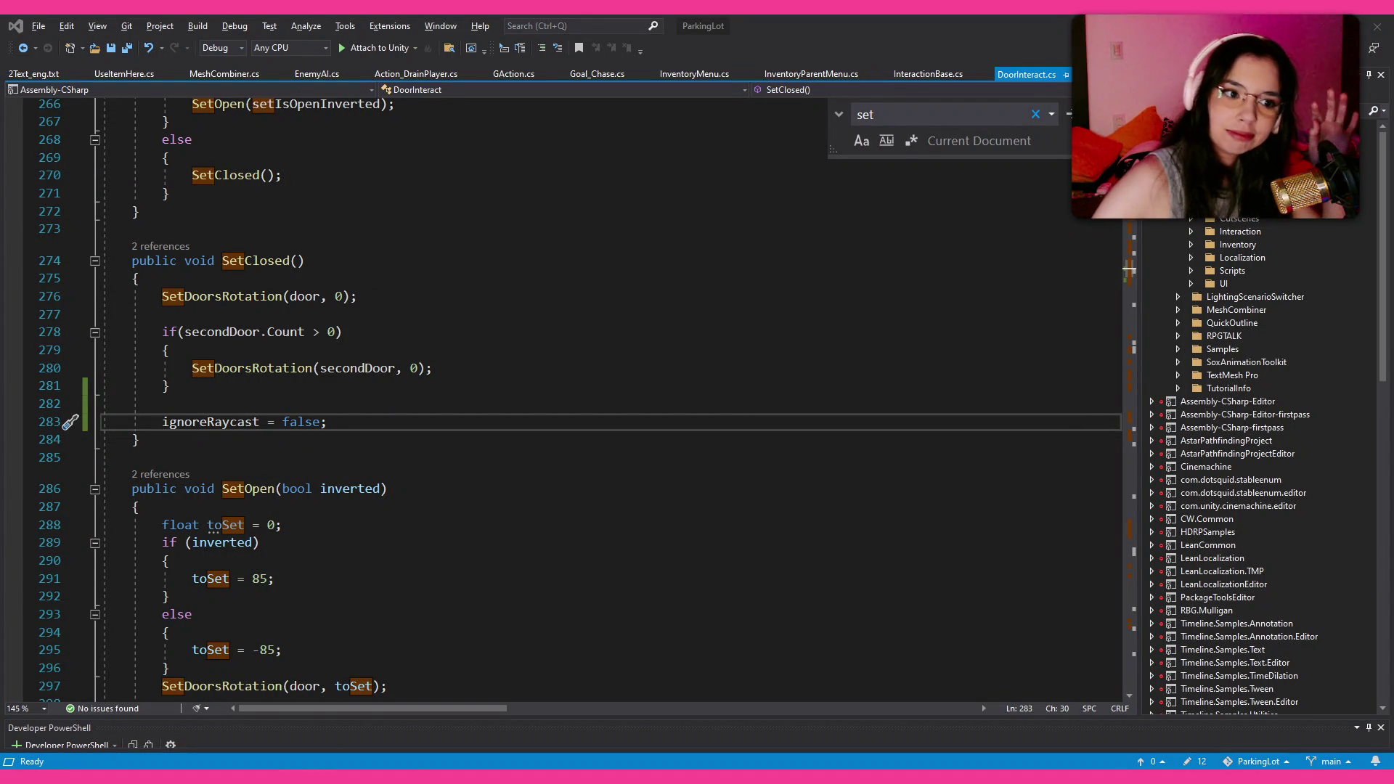
{"action": "left_click", "coordinate": [702, 537]}
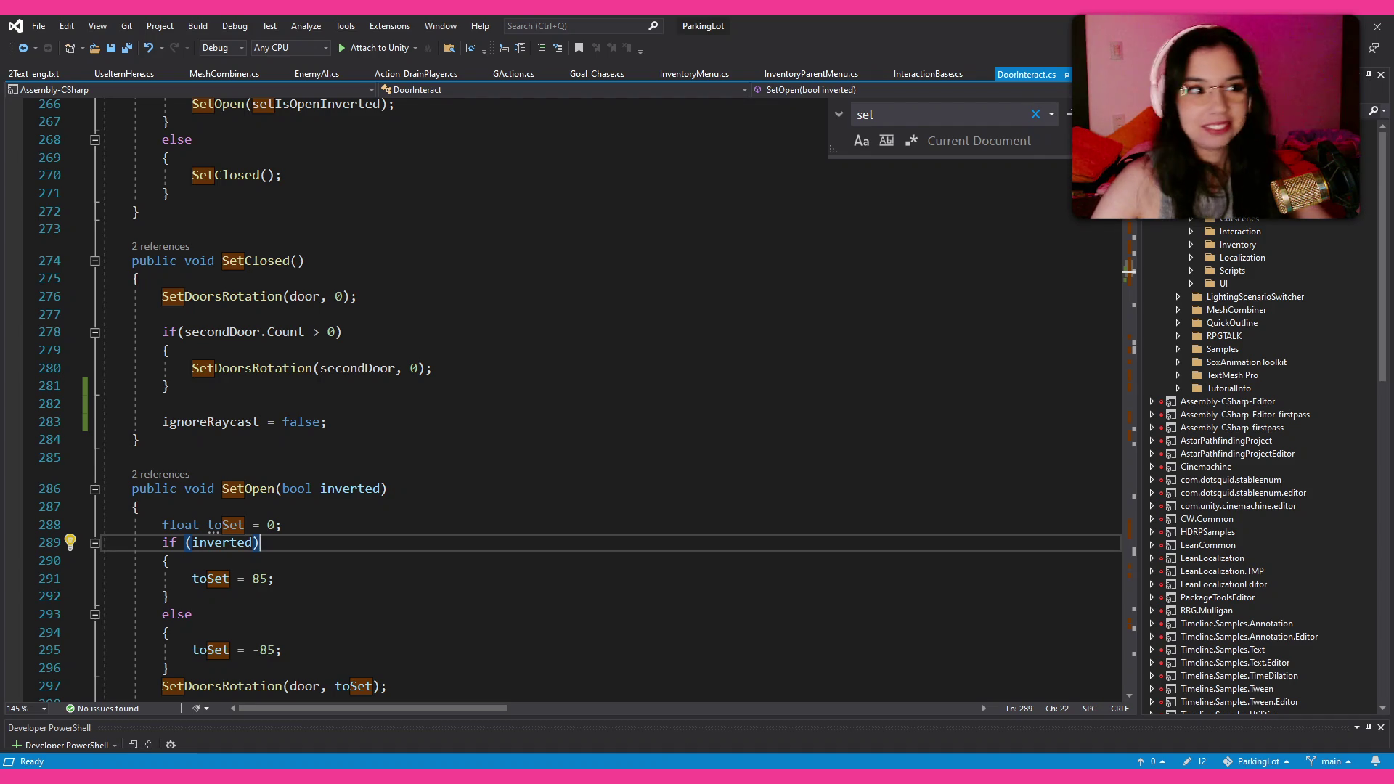
{"action": "left_click", "coordinate": [372, 524]}
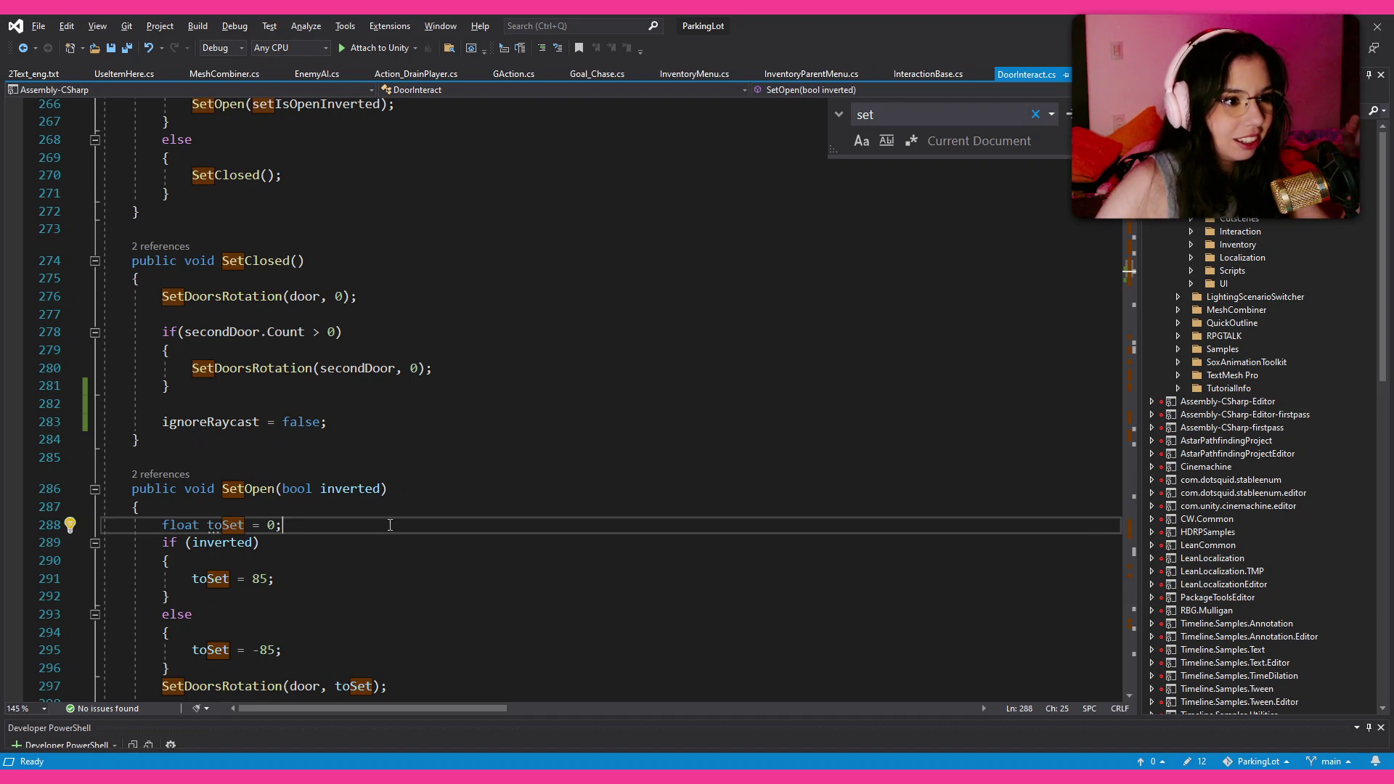
{"action": "scroll", "coordinate": [352, 550], "scroll_direction": "down", "scroll_amount": 3}
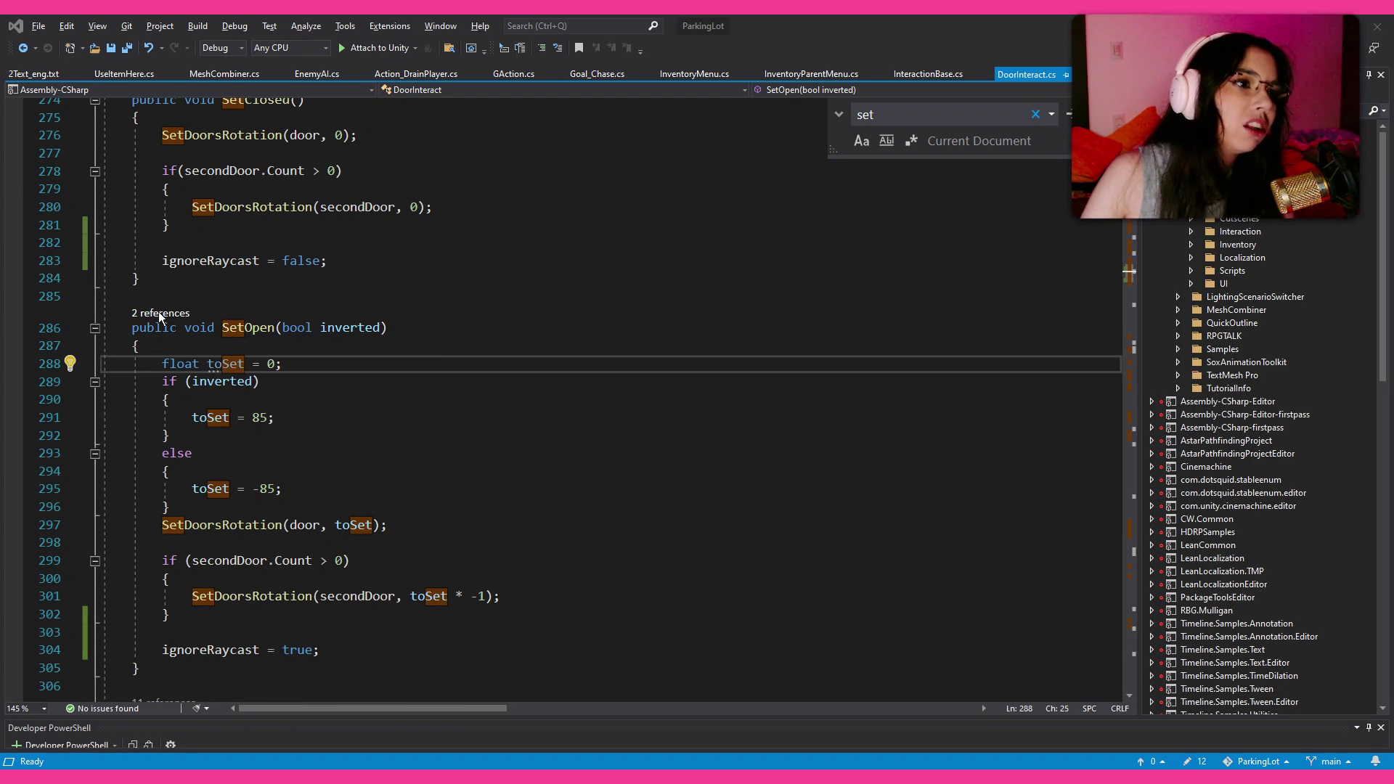
{"action": "left_click", "coordinate": [539, 386]}
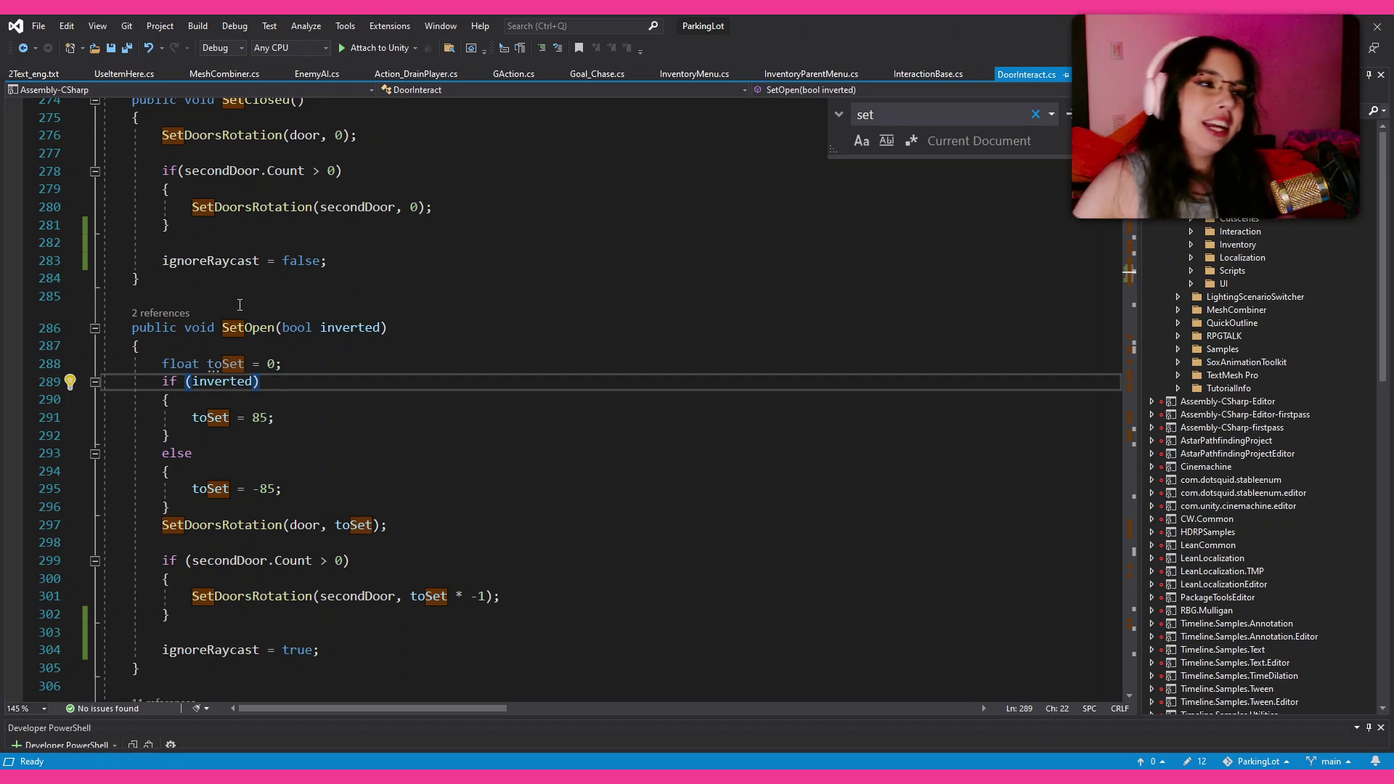
Step: Scroll up and down through DoorInteract.cs to review its code
{"action": "scroll", "coordinate": [244, 311], "scroll_direction": "up", "scroll_amount": 3}
{"action": "scroll", "coordinate": [244, 311], "scroll_direction": "up", "scroll_amount": 4}
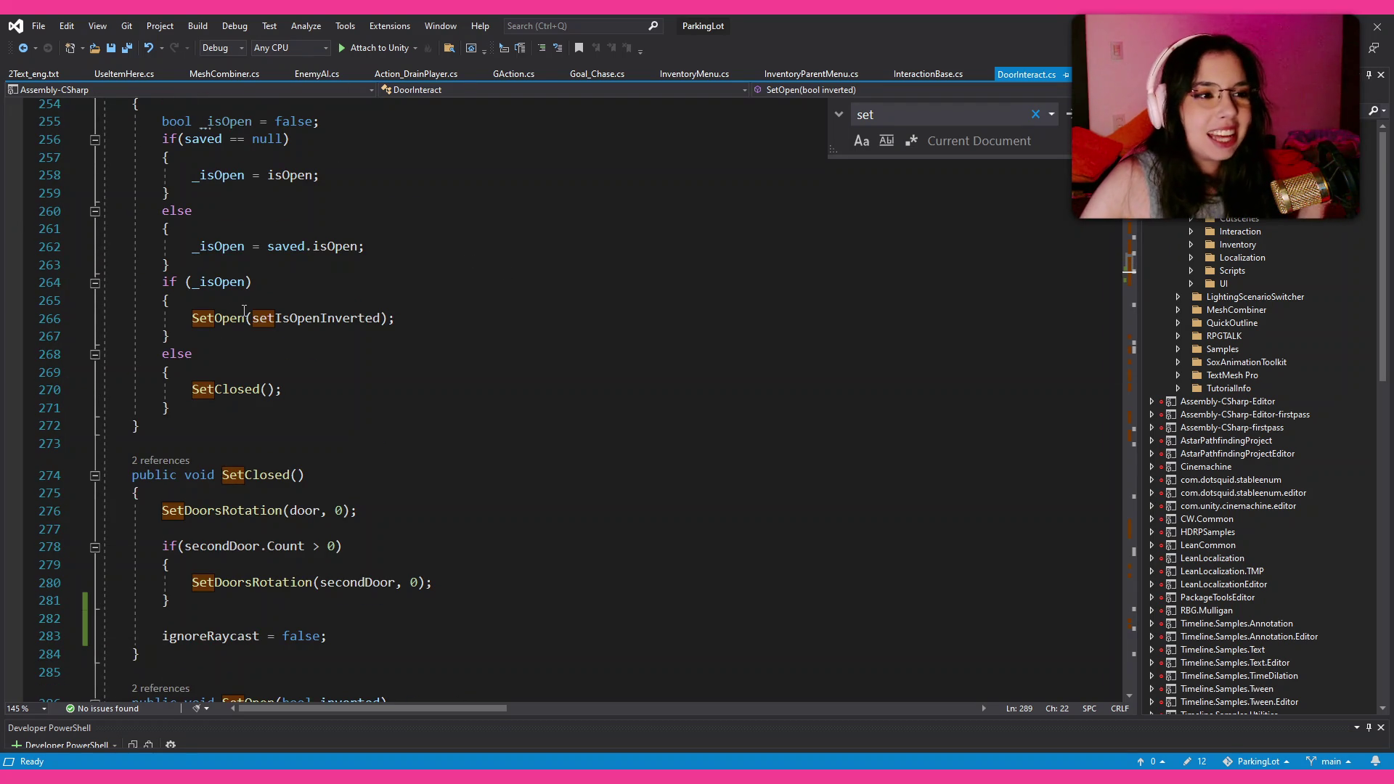
{"action": "scroll", "coordinate": [244, 311], "scroll_direction": "up", "scroll_amount": 3}
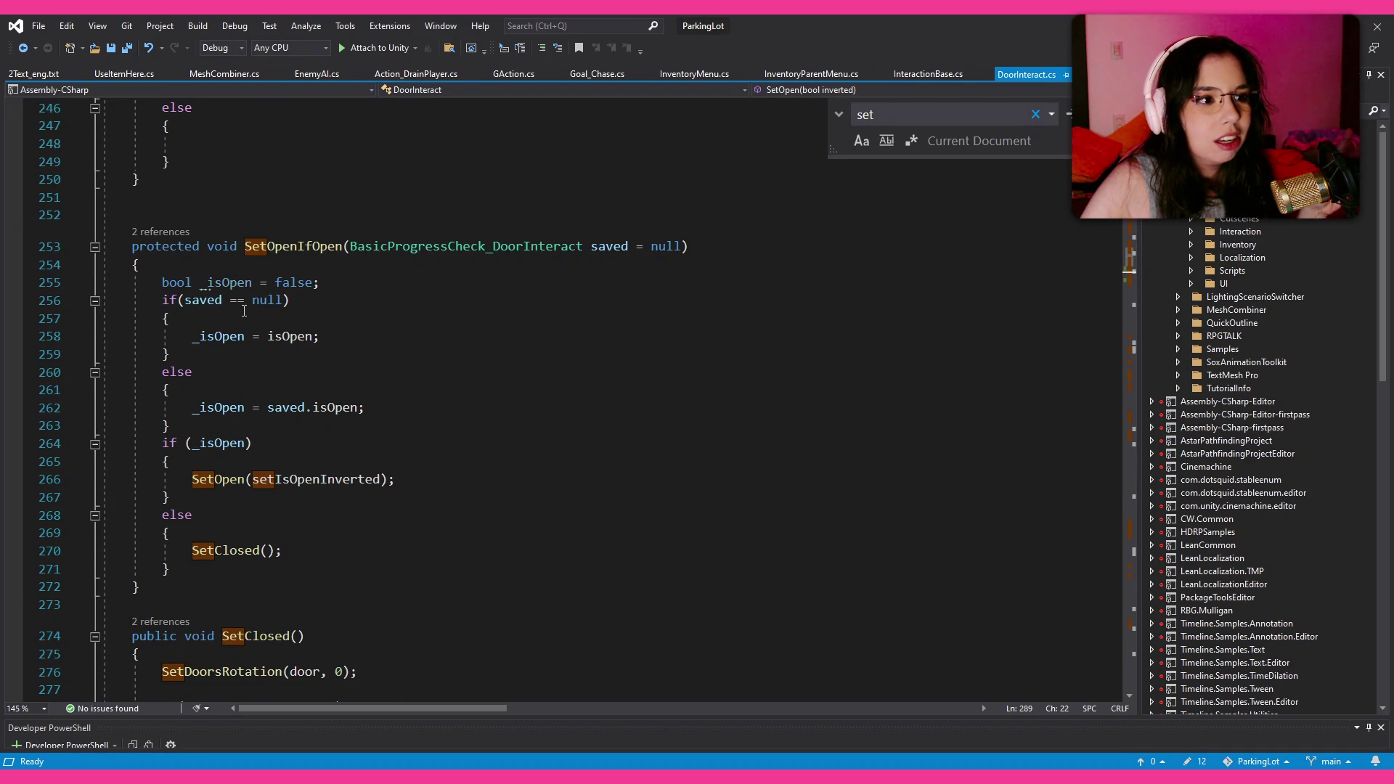
{"action": "scroll", "coordinate": [244, 310], "scroll_direction": "up", "scroll_amount": 10}
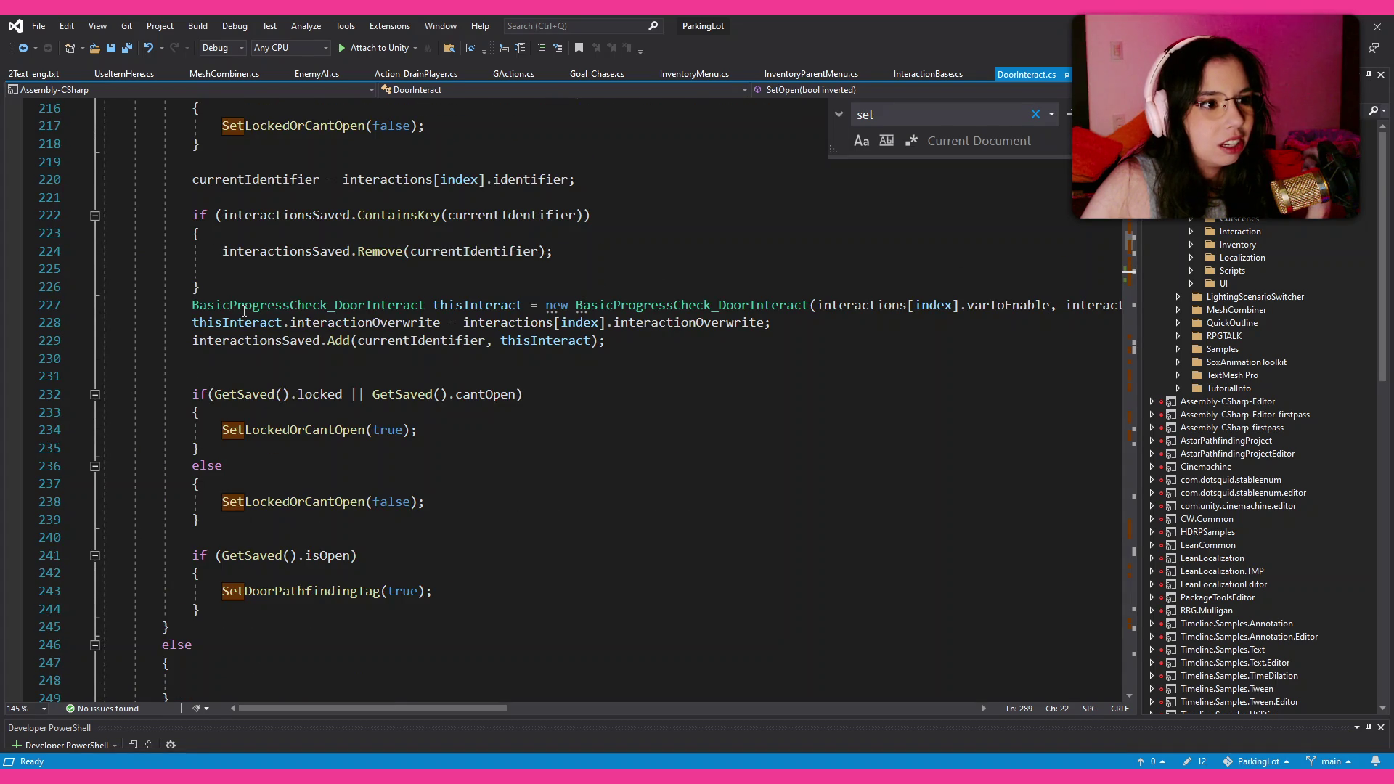
{"action": "scroll", "coordinate": [243, 310], "scroll_direction": "up", "scroll_amount": 6}
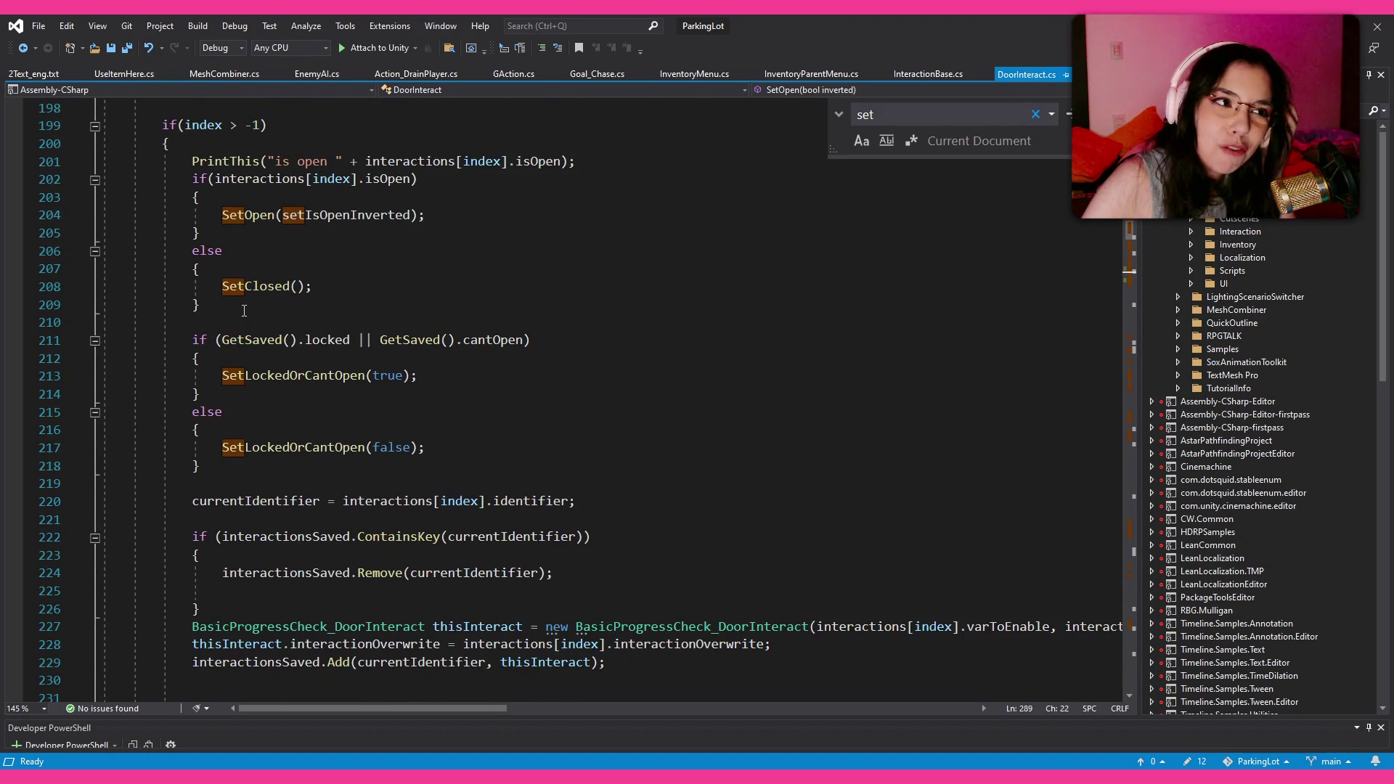
{"action": "scroll", "coordinate": [244, 311], "scroll_direction": "up", "scroll_amount": 3}
{"action": "scroll", "coordinate": [244, 311], "scroll_direction": "up", "scroll_amount": 10}
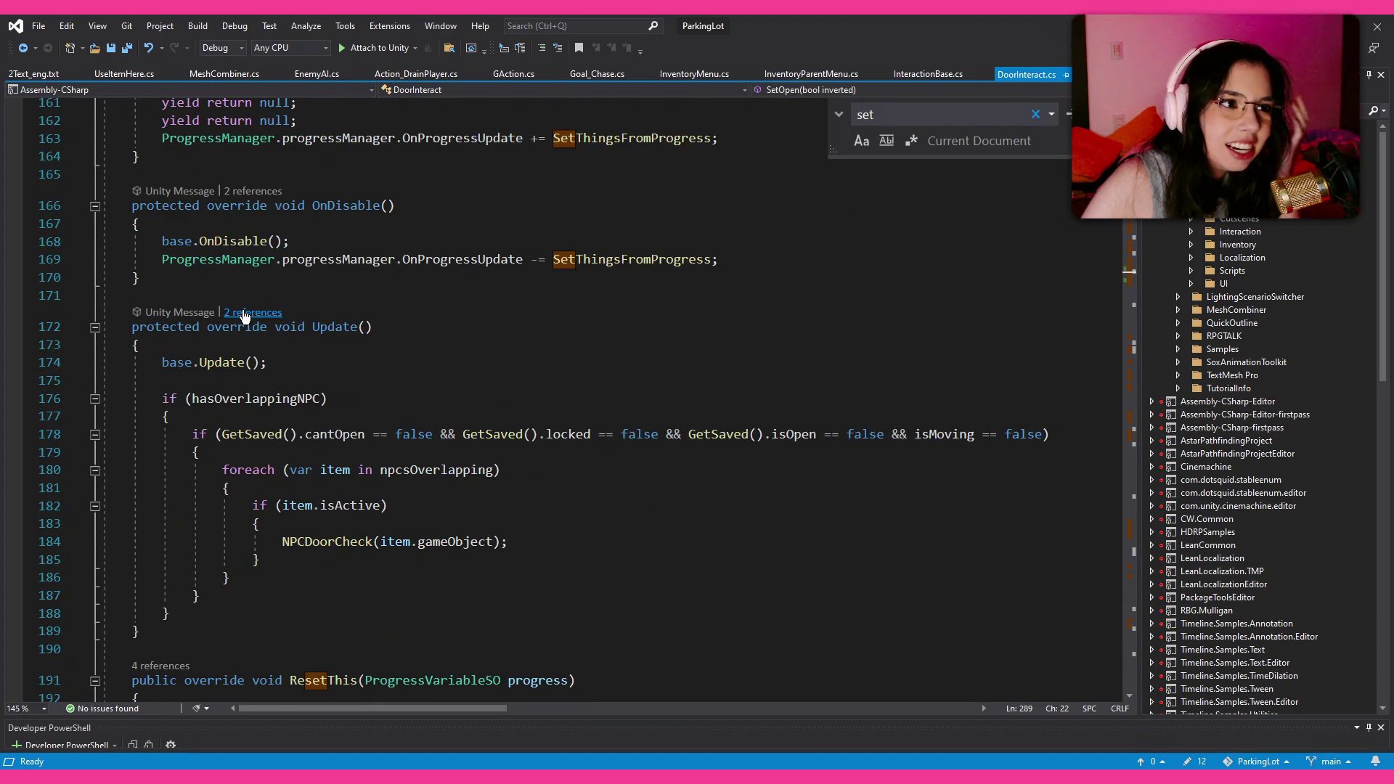
{"action": "scroll", "coordinate": [286, 400], "scroll_direction": "down", "scroll_amount": 9}
{"action": "scroll", "coordinate": [286, 400], "scroll_direction": "down", "scroll_amount": 20}
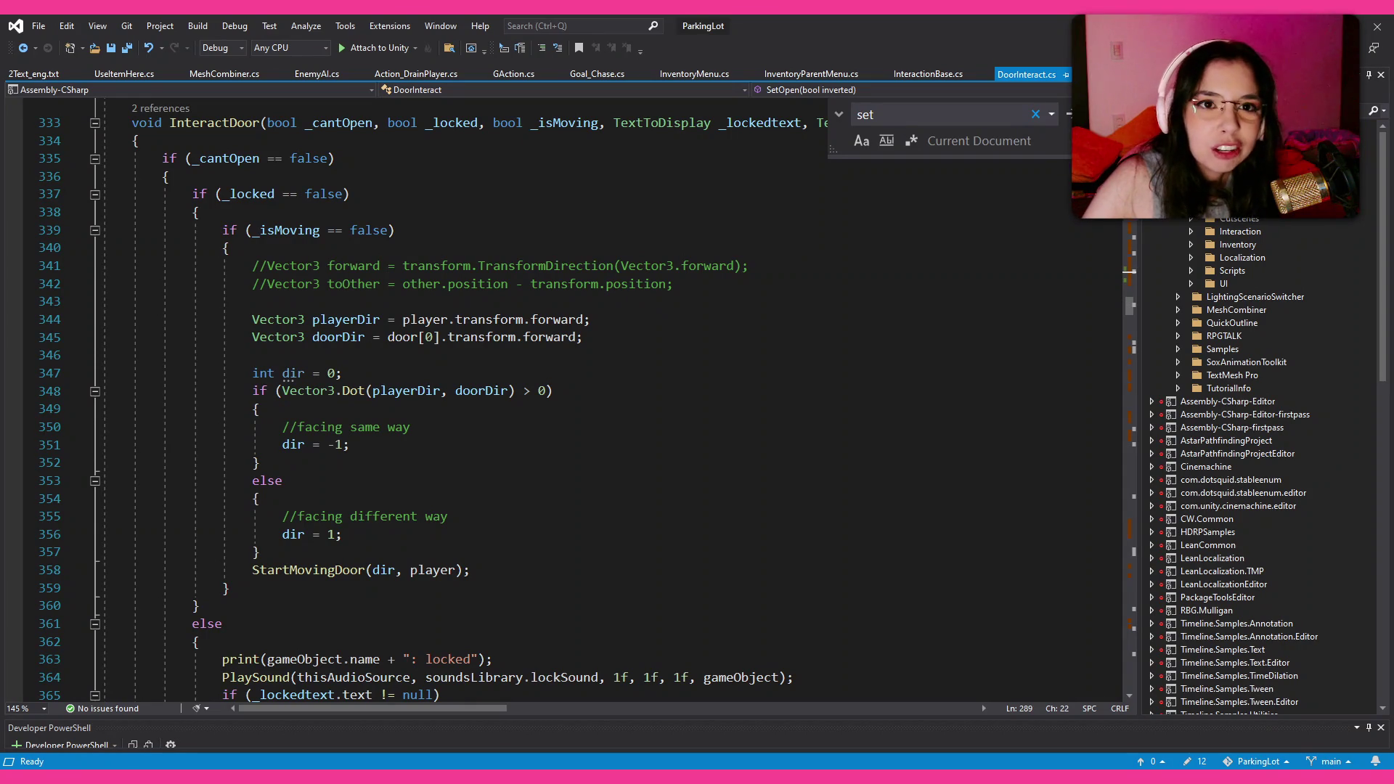
{"action": "scroll", "coordinate": [1237, 390], "scroll_direction": "down", "scroll_amount": 1}
{"action": "scroll", "coordinate": [1237, 390], "scroll_direction": "up", "scroll_amount": 1}
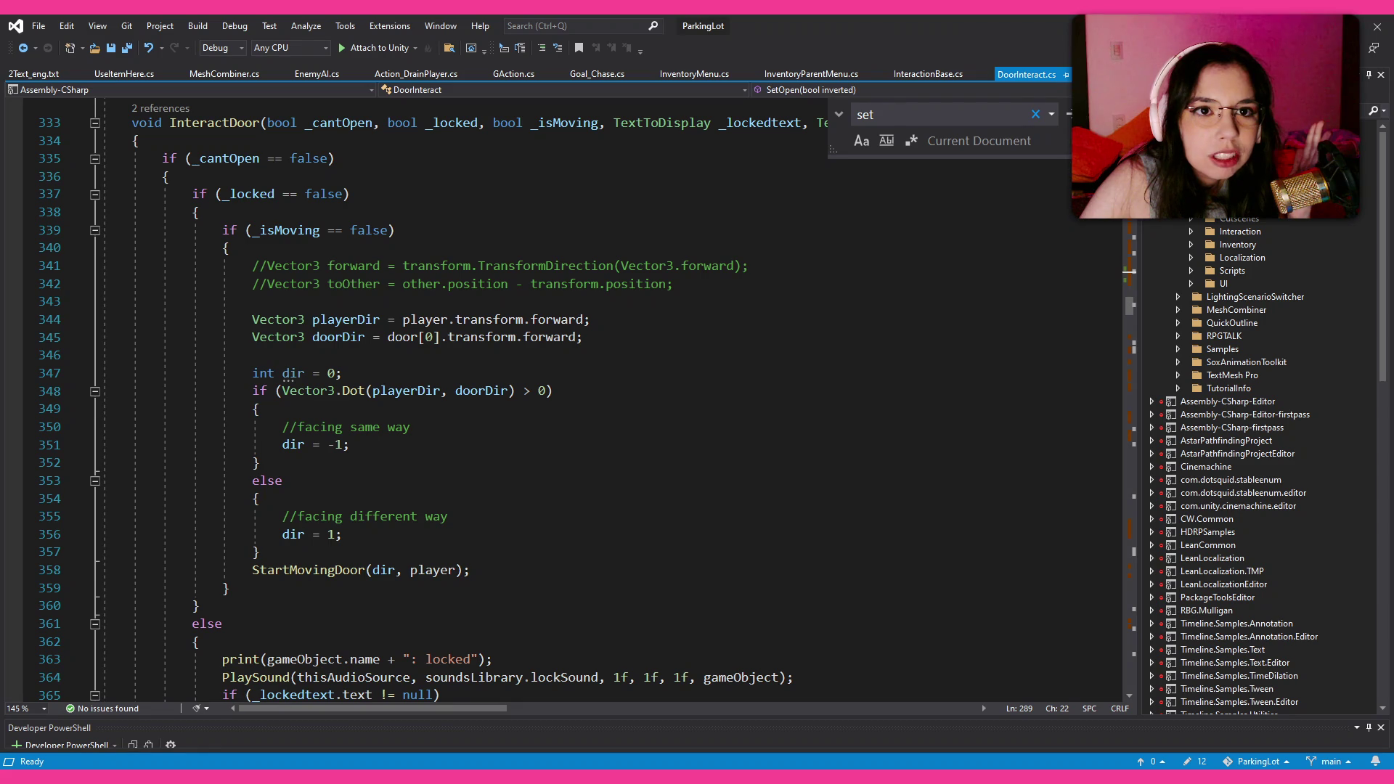
Step: Sync Solution Explorer to DoorInteract.cs, jump to StartMovingDoor, and place the cursor after SetDoorPathfindingTag(true)
{"action": "key", "text": "ctrl+bracketleft"}
{"action": "key", "text": "s"}
{"action": "left_click", "coordinate": [1217, 337]}
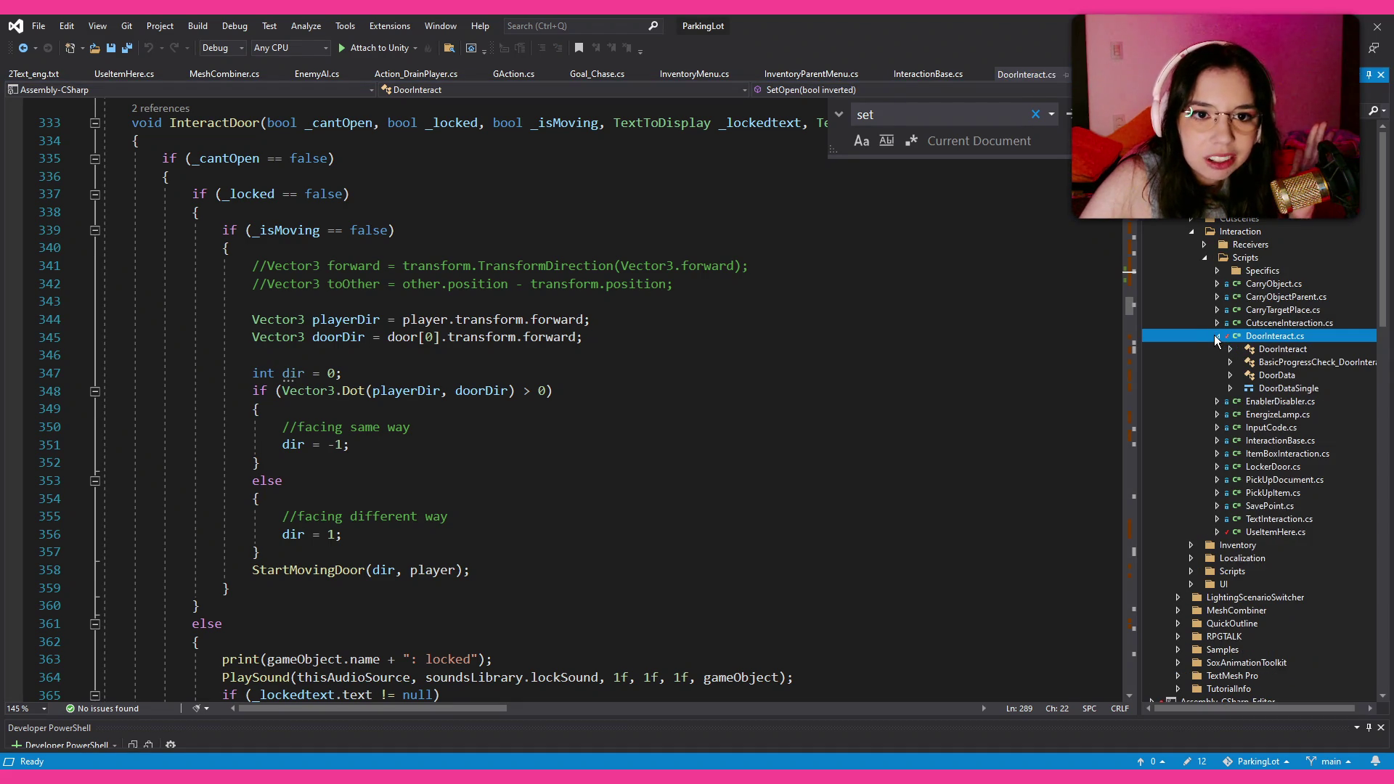
{"action": "left_click", "coordinate": [1231, 350]}
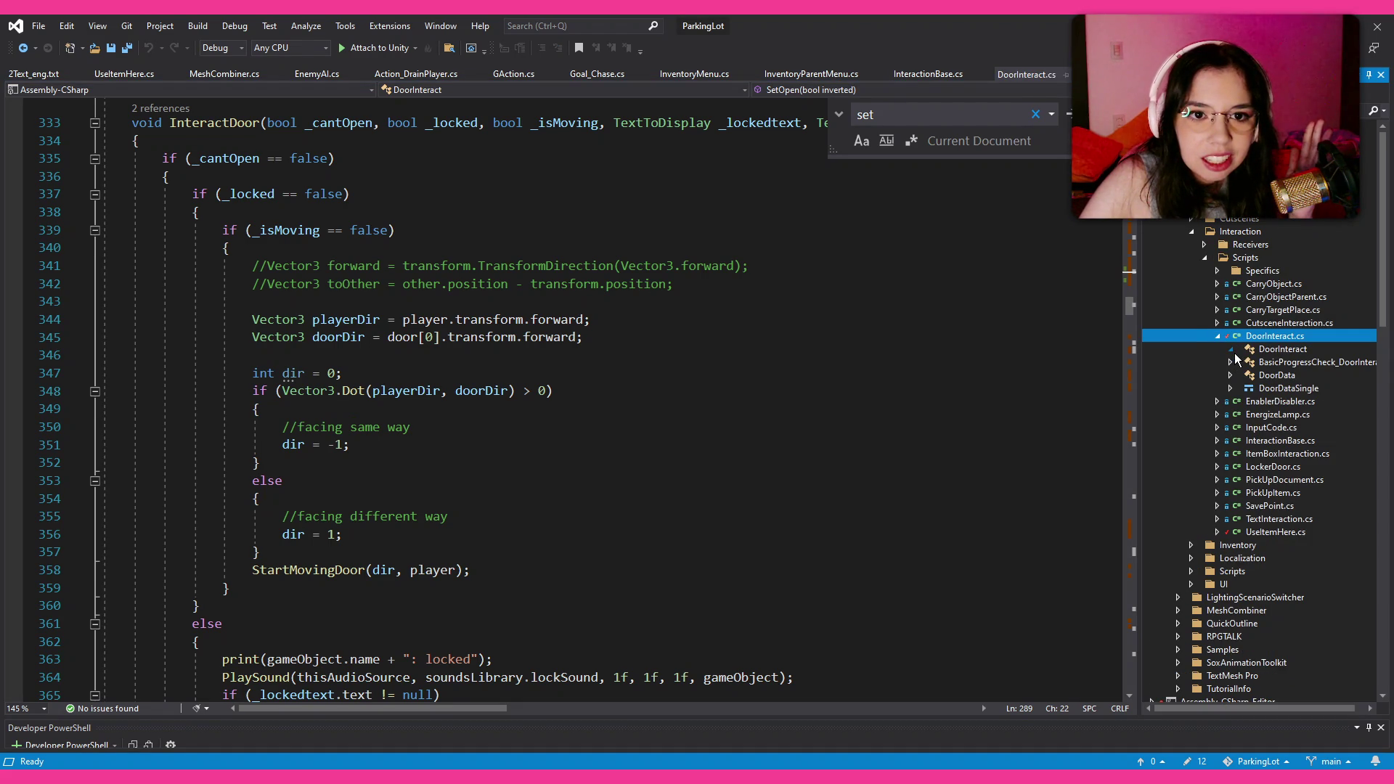
{"action": "scroll", "coordinate": [1279, 400], "scroll_direction": "down", "scroll_amount": 10}
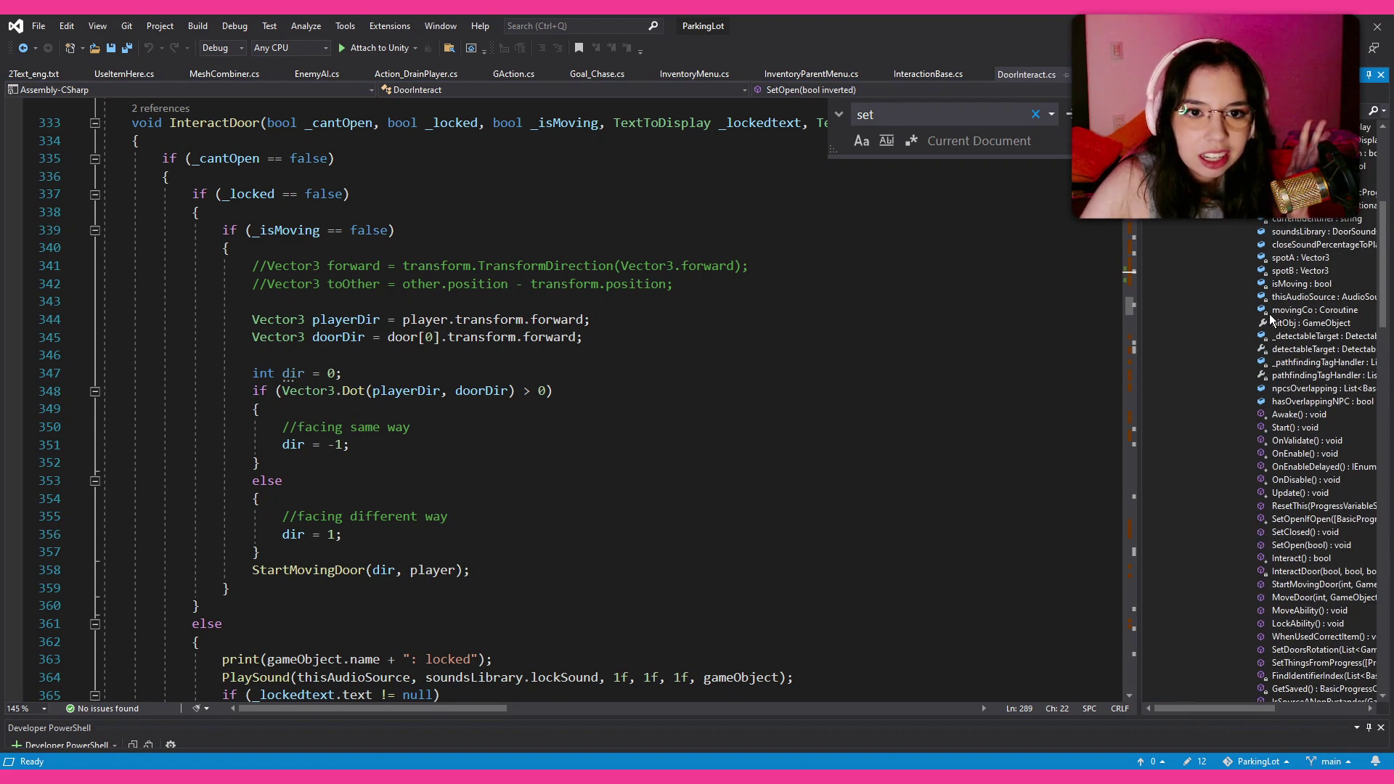
{"action": "scroll", "coordinate": [1267, 297], "scroll_direction": "down", "scroll_amount": 9}
{"action": "scroll", "coordinate": [1270, 271], "scroll_direction": "up", "scroll_amount": 1}
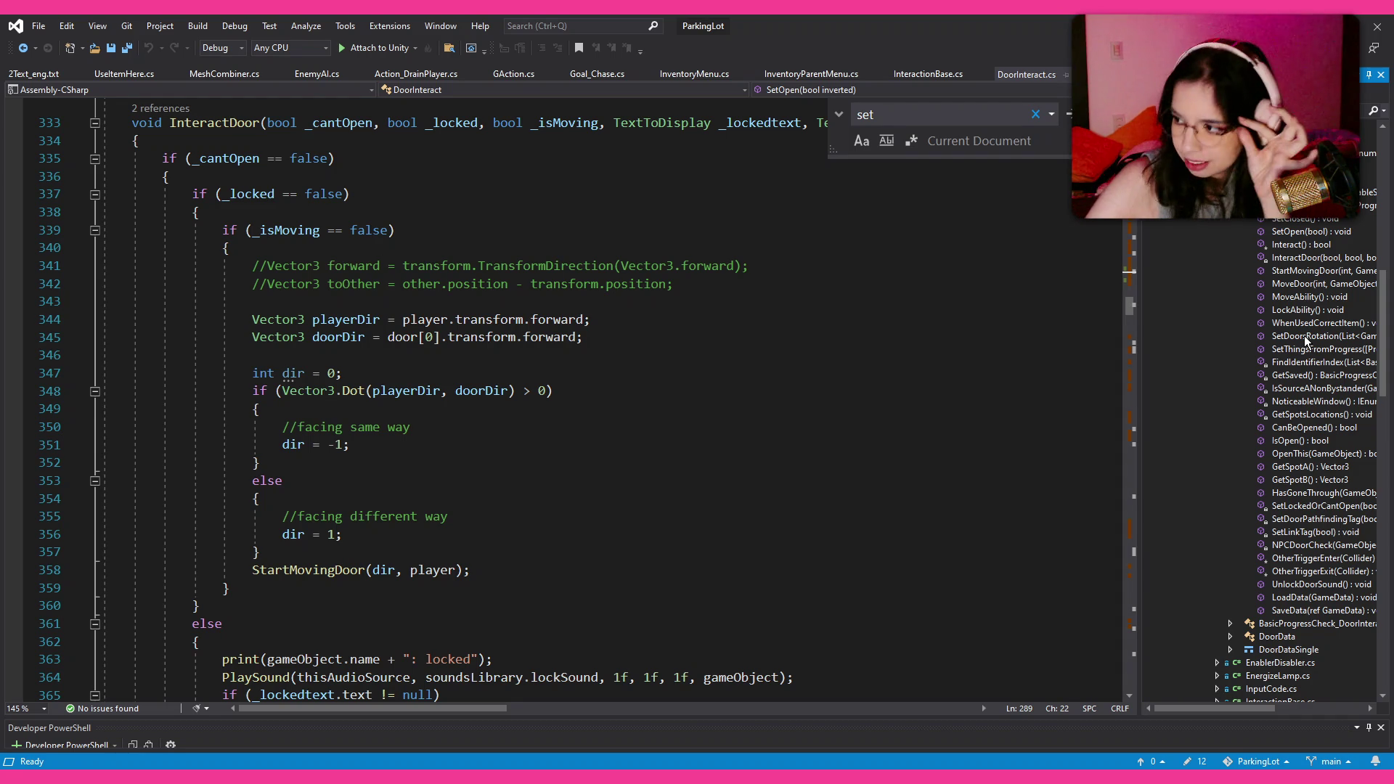
{"action": "left_click", "coordinate": [1306, 271]}
{"action": "scroll", "coordinate": [426, 423], "scroll_direction": "down", "scroll_amount": 20}
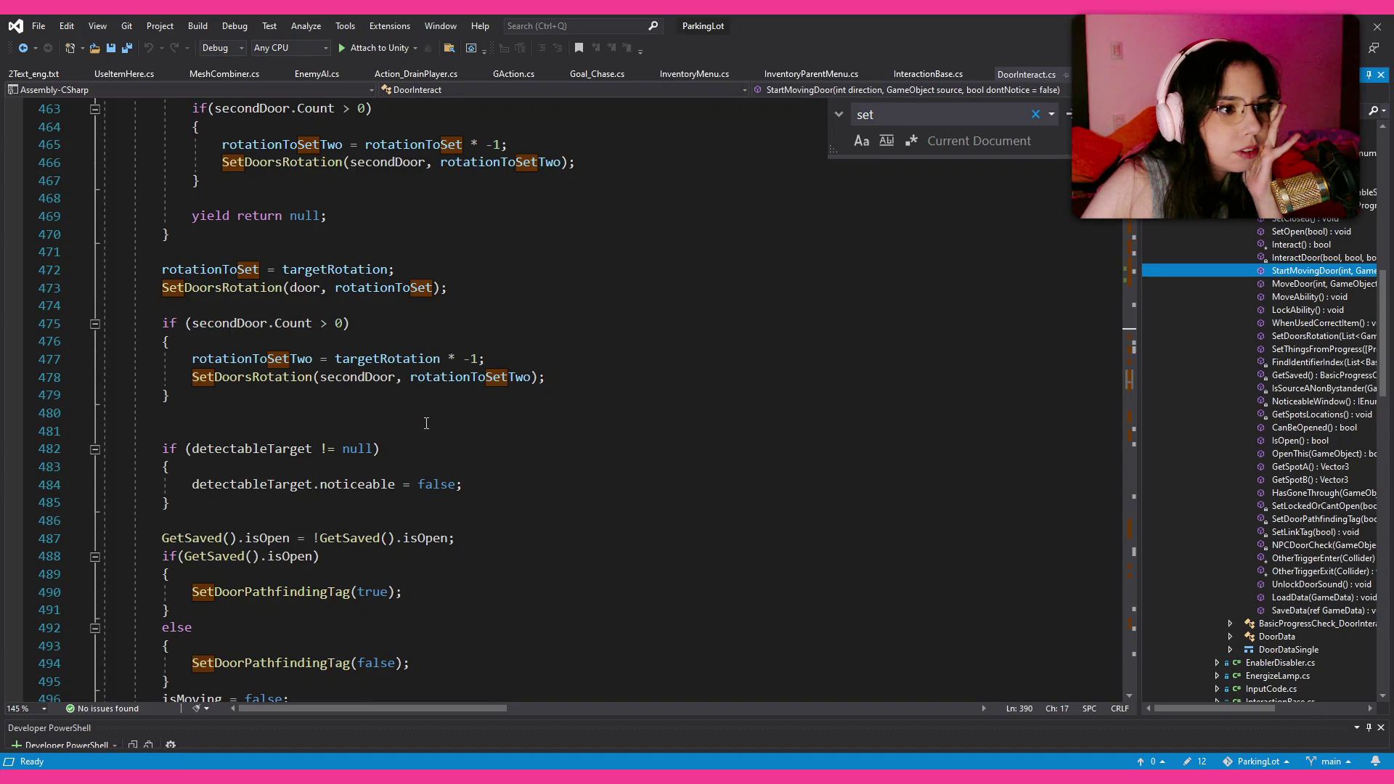
{"action": "scroll", "coordinate": [426, 423], "scroll_direction": "down", "scroll_amount": 2}
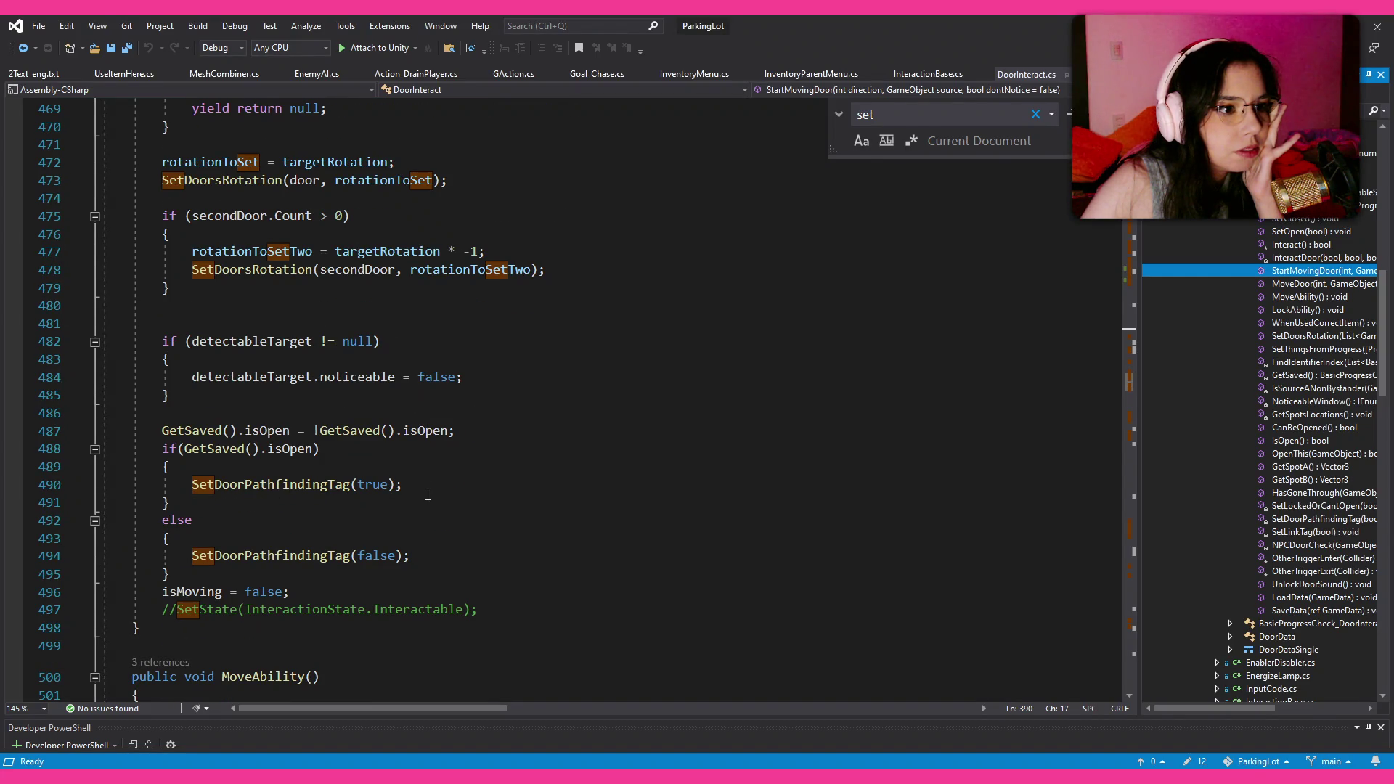
{"action": "left_click", "coordinate": [565, 487]}
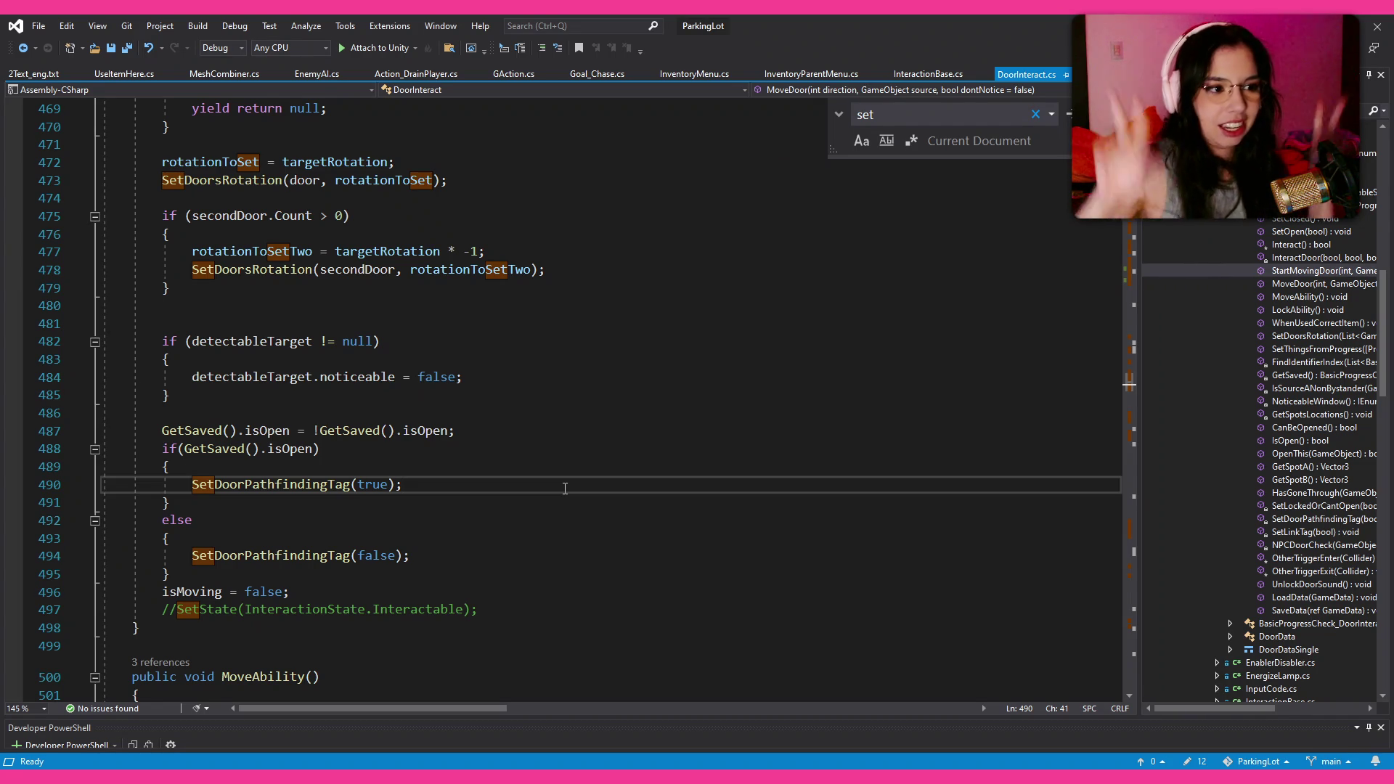
{"action": "key", "text": "Return"}
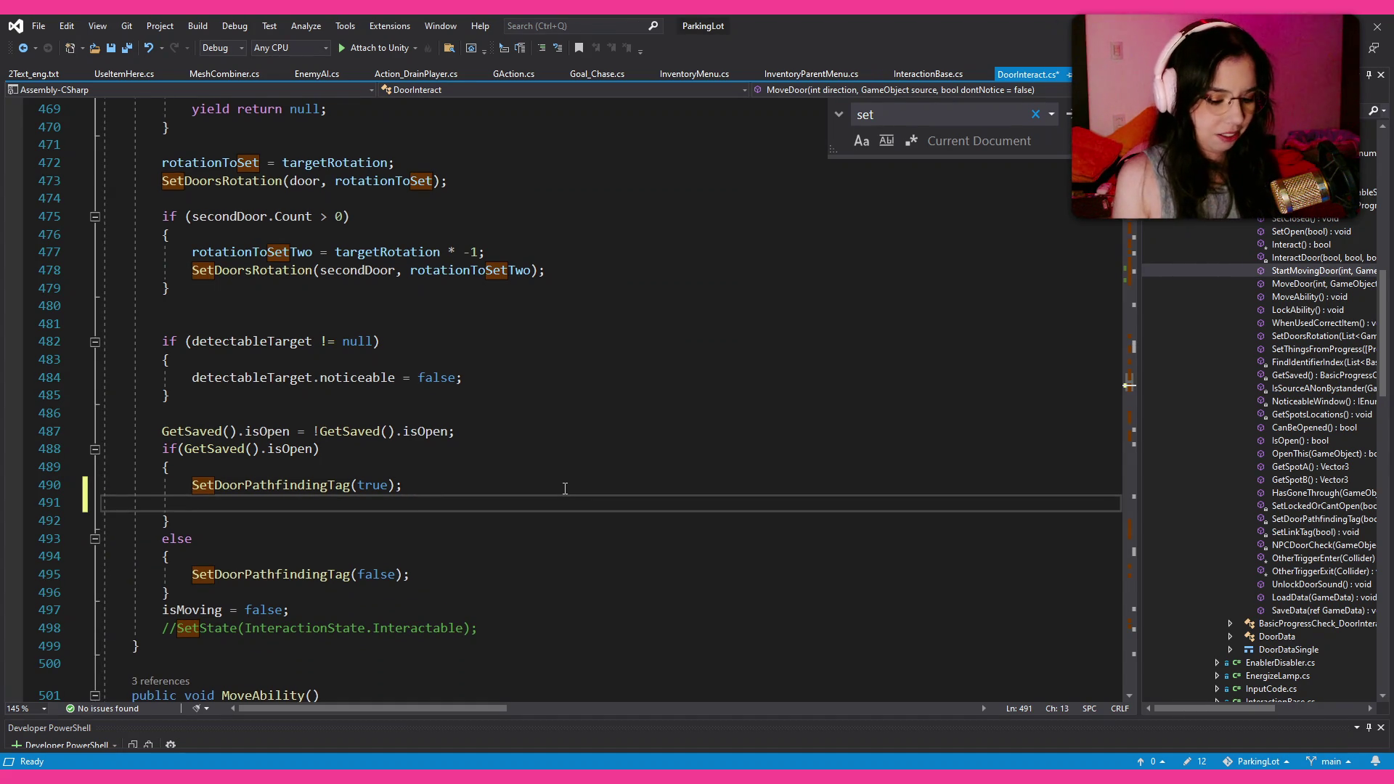
Step: Undo the half-typed 'ignor' line and go to the SetDoorPathfindingTag definition, scrolling down to SetLinkTag
{"action": "type", "text": "ignor"}
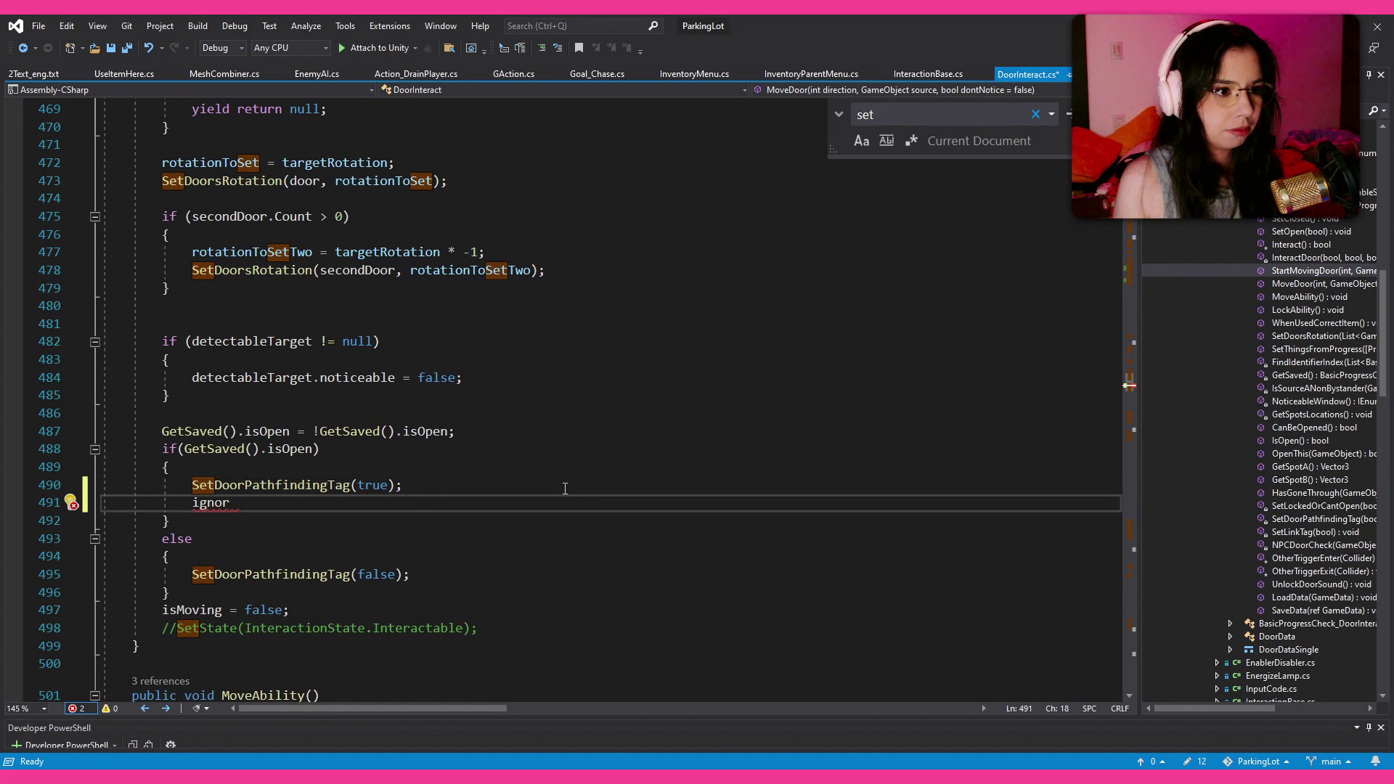
{"action": "key", "text": "ctrl+z"}
{"action": "key", "text": "ctrl+z"}
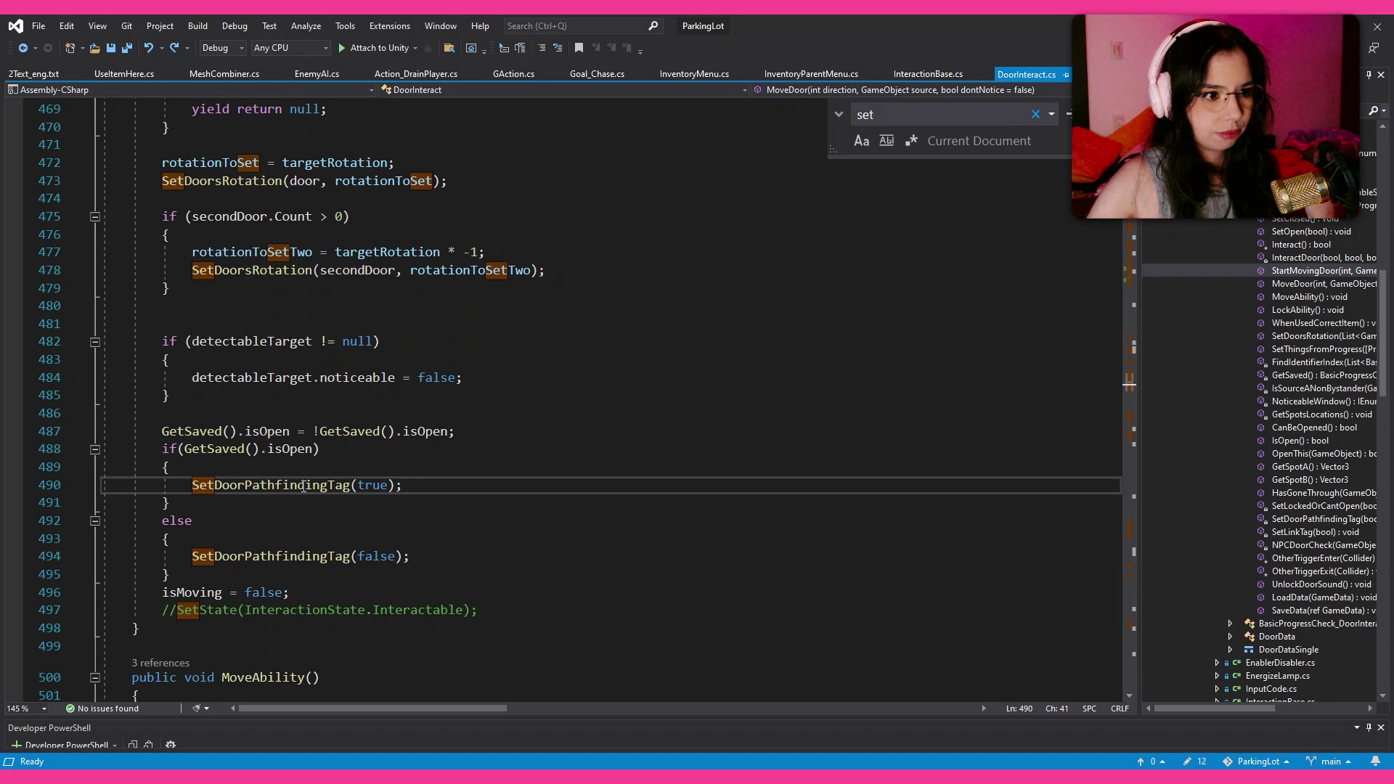
{"action": "key", "text": "F12"}
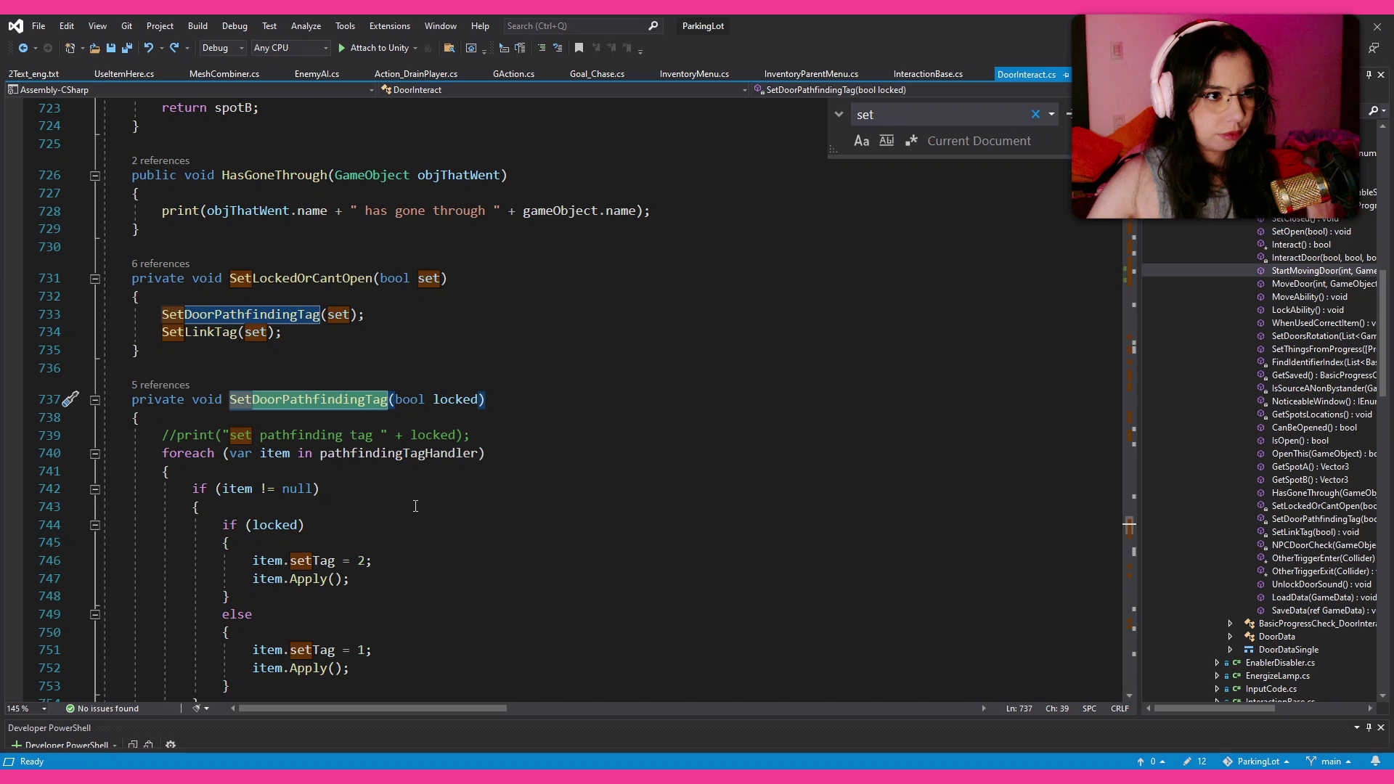
{"action": "scroll", "coordinate": [415, 506], "scroll_direction": "down", "scroll_amount": 3}
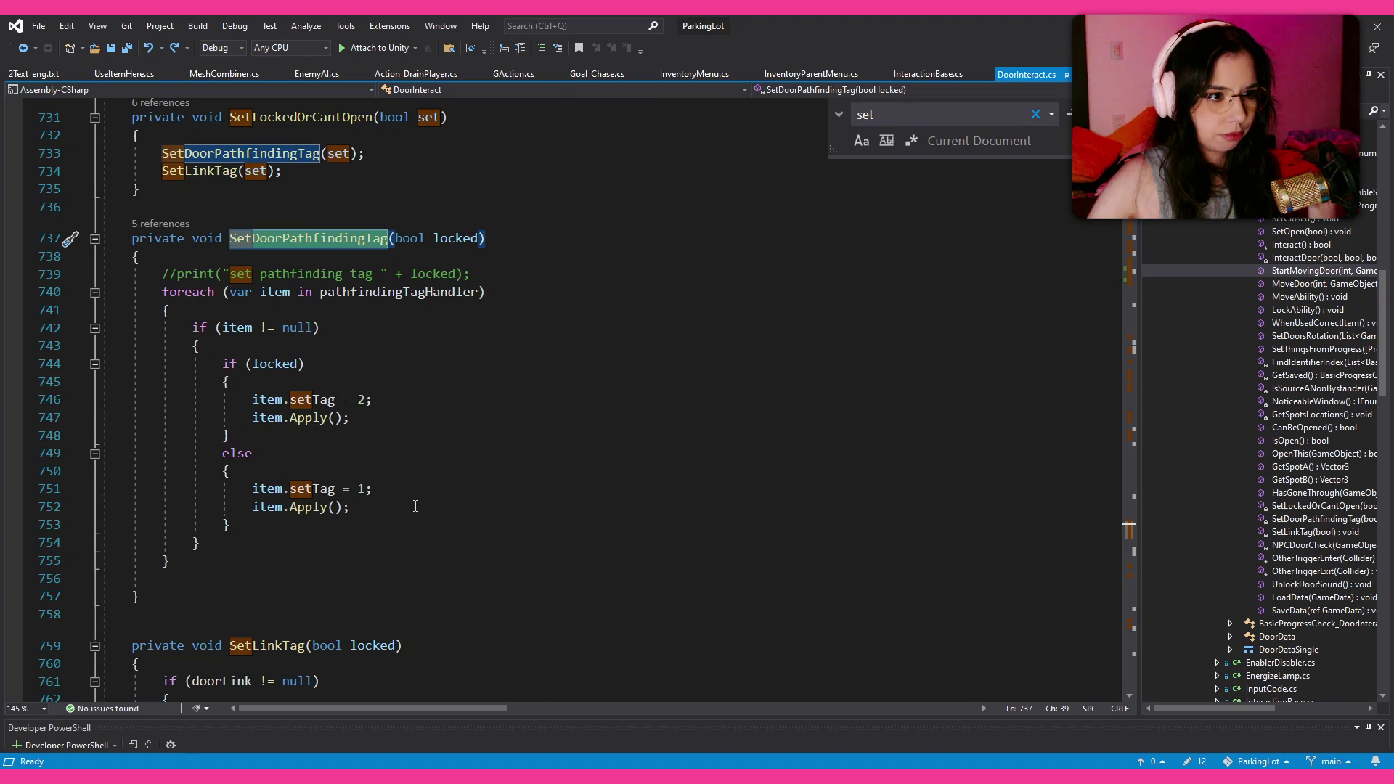
{"action": "scroll", "coordinate": [415, 506], "scroll_direction": "down", "scroll_amount": 9}
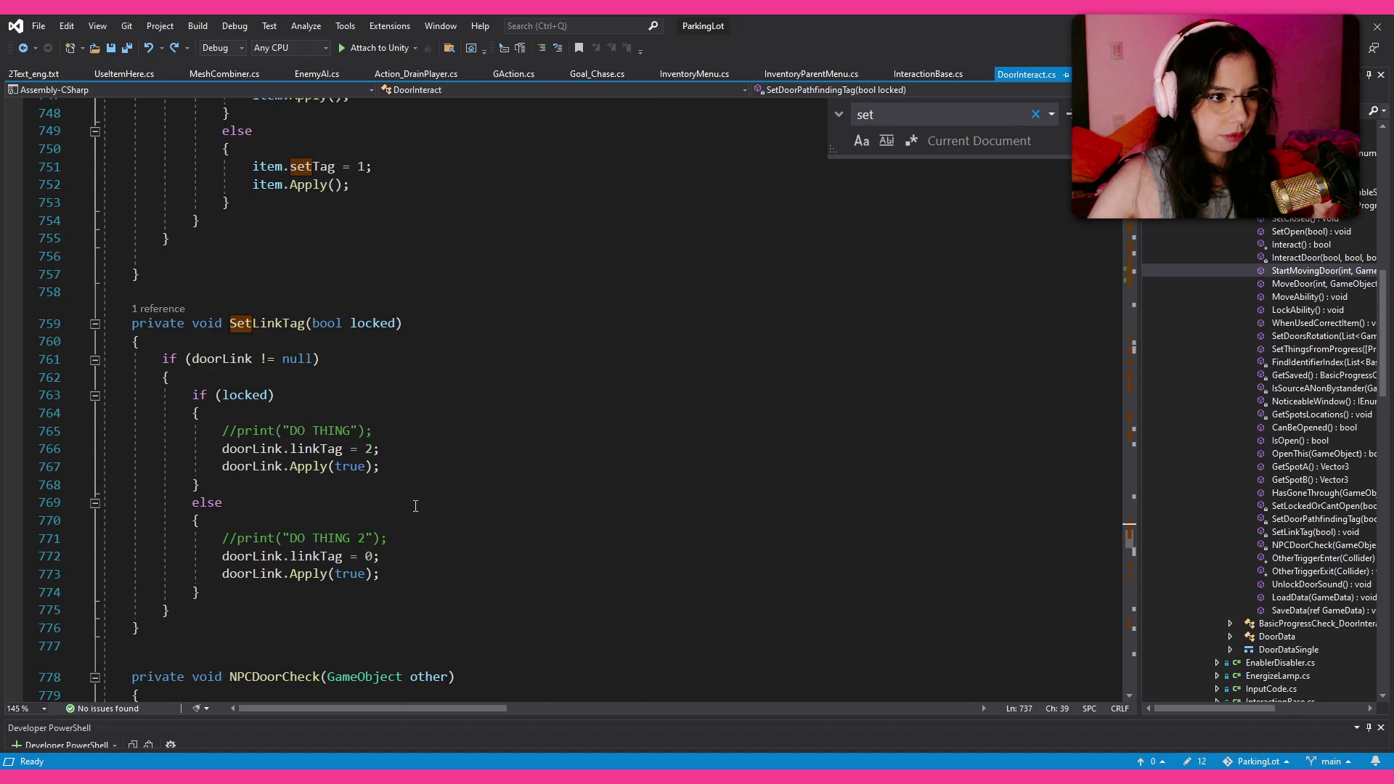
Step: Jump to MoveDoor from the class member list and place the cursor after SetDoorPathfindingTag(true) on line 490
{"action": "scroll", "coordinate": [416, 506], "scroll_direction": "up", "scroll_amount": 8}
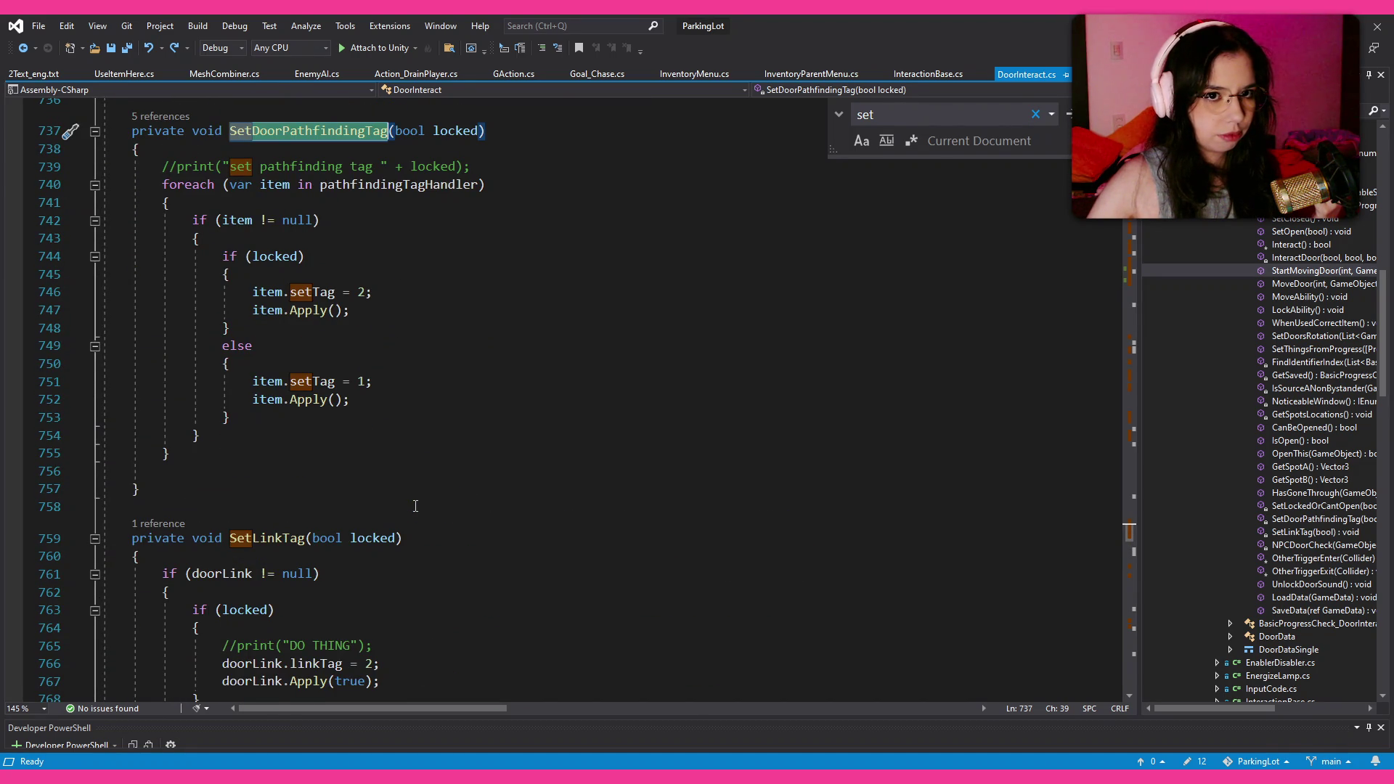
{"action": "scroll", "coordinate": [415, 506], "scroll_direction": "up", "scroll_amount": 18}
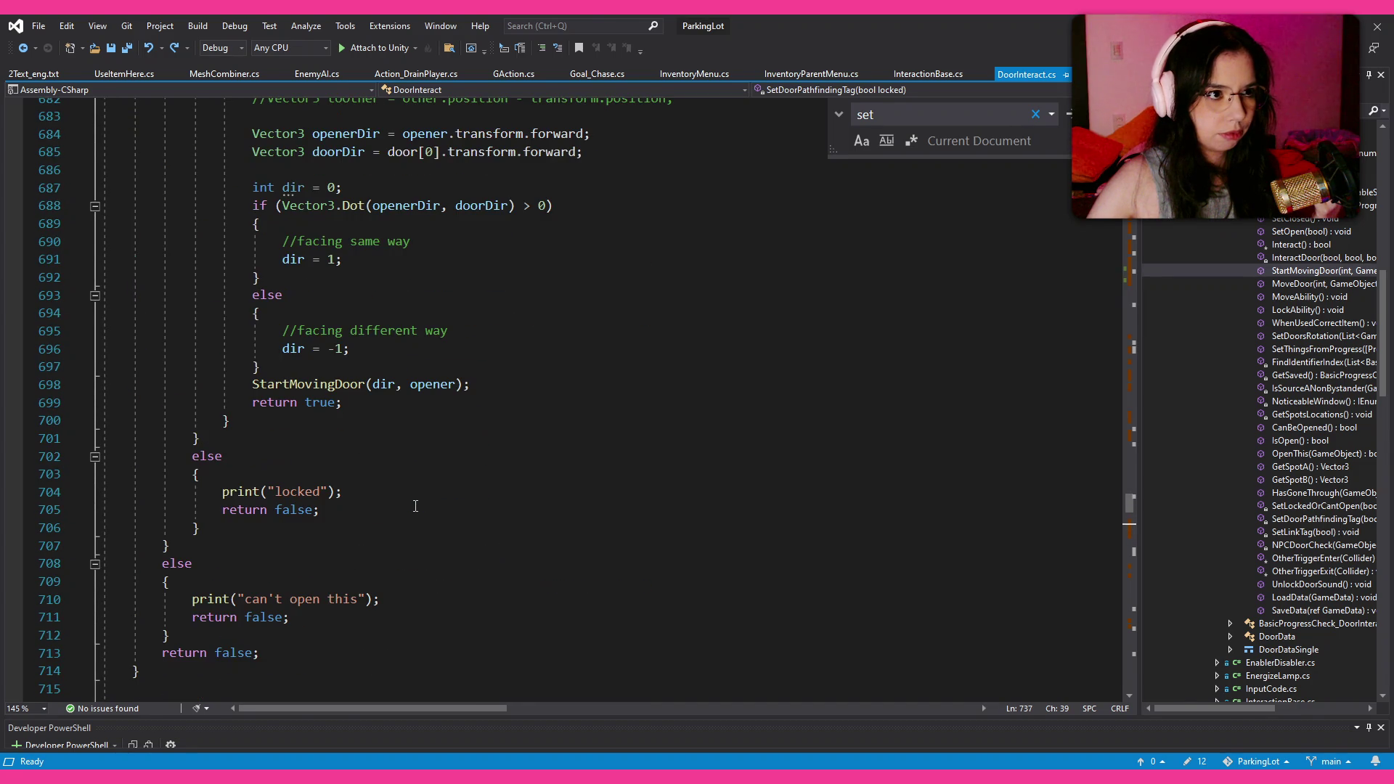
{"action": "left_click", "coordinate": [1309, 271]}
{"action": "double_click", "coordinate": [1305, 286]}
{"action": "scroll", "coordinate": [612, 474], "scroll_direction": "down", "scroll_amount": 6}
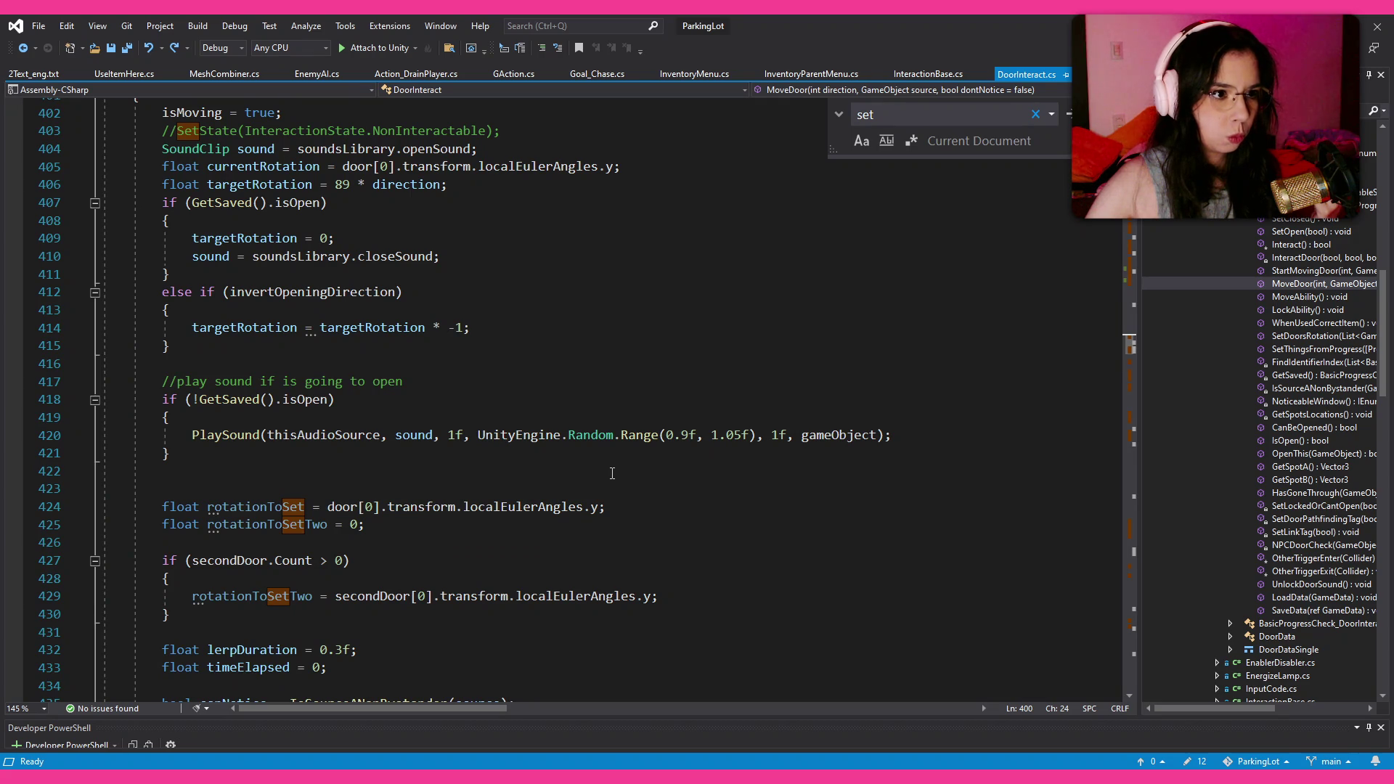
{"action": "scroll", "coordinate": [612, 474], "scroll_direction": "down", "scroll_amount": 18}
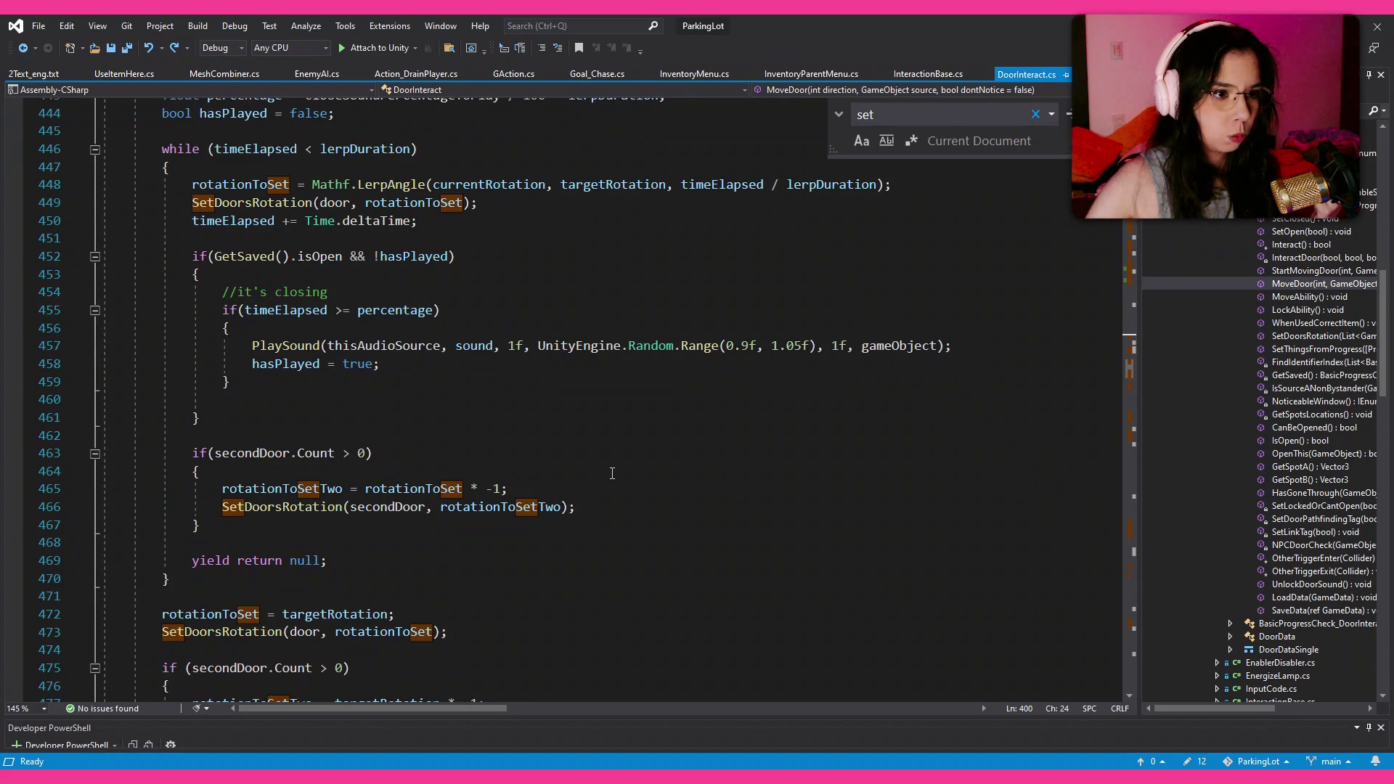
{"action": "scroll", "coordinate": [612, 473], "scroll_direction": "down", "scroll_amount": 3}
{"action": "scroll", "coordinate": [612, 473], "scroll_direction": "down", "scroll_amount": 3}
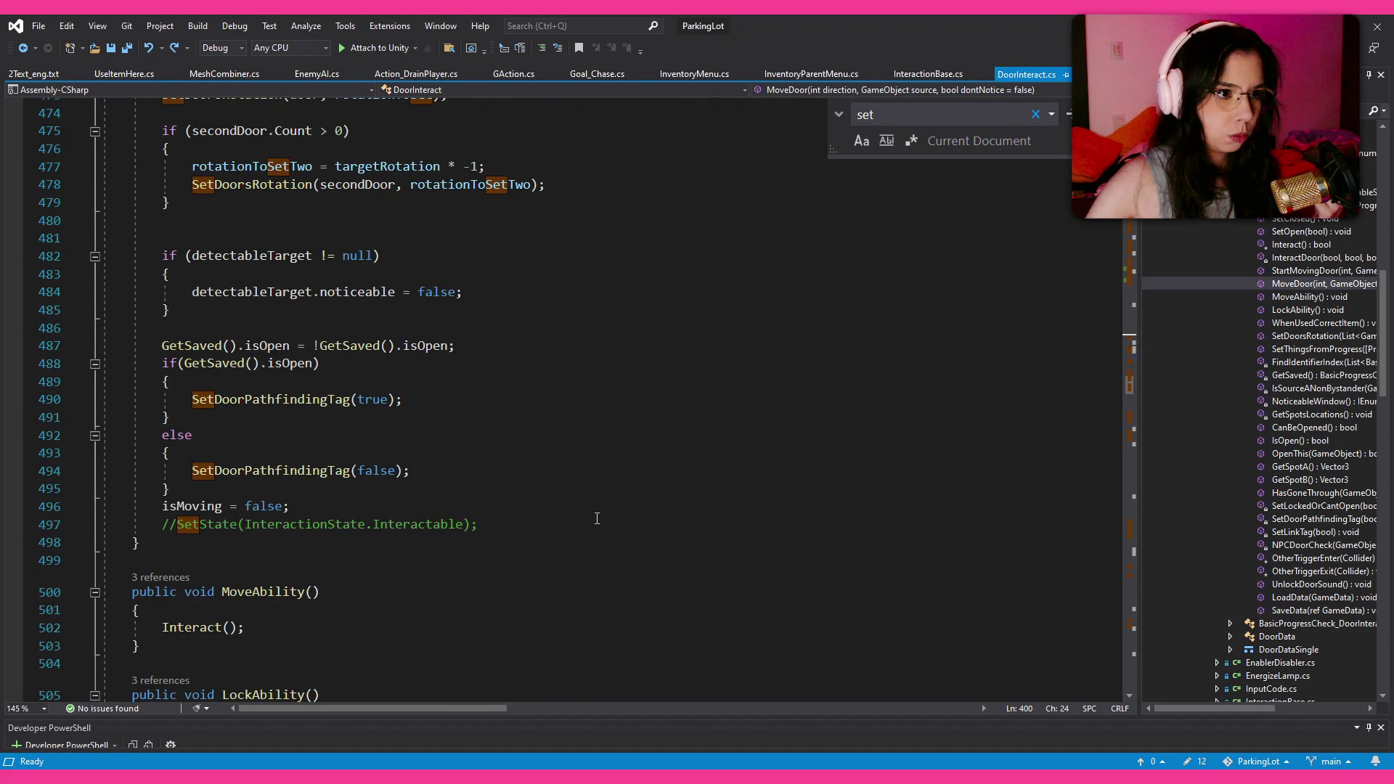
{"action": "left_click", "coordinate": [485, 398]}
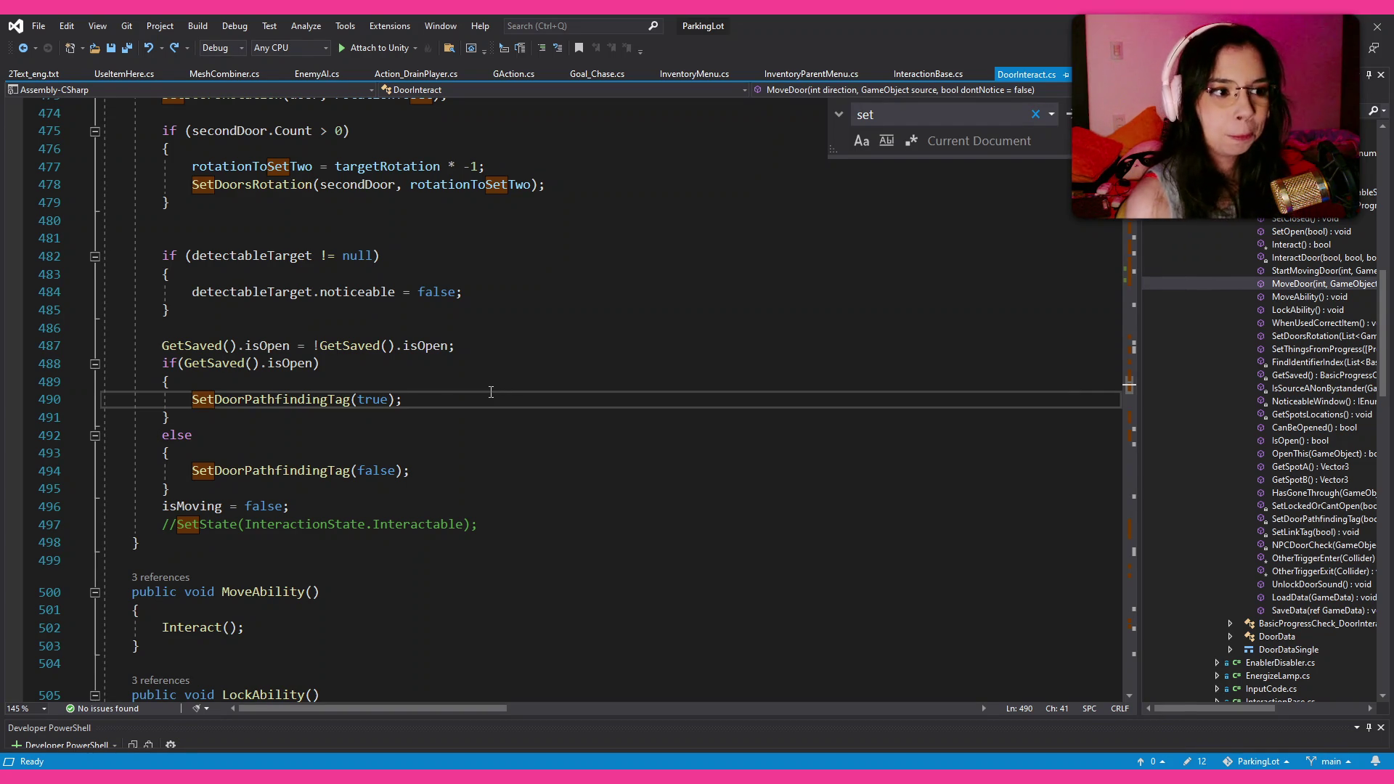
Step: Add 'ignoreRaycast = true;' under SetDoorPathfindingTag(true) in MoveDoor's open branch
{"action": "key", "text": "Return"}
{"action": "type", "text": "igno"}
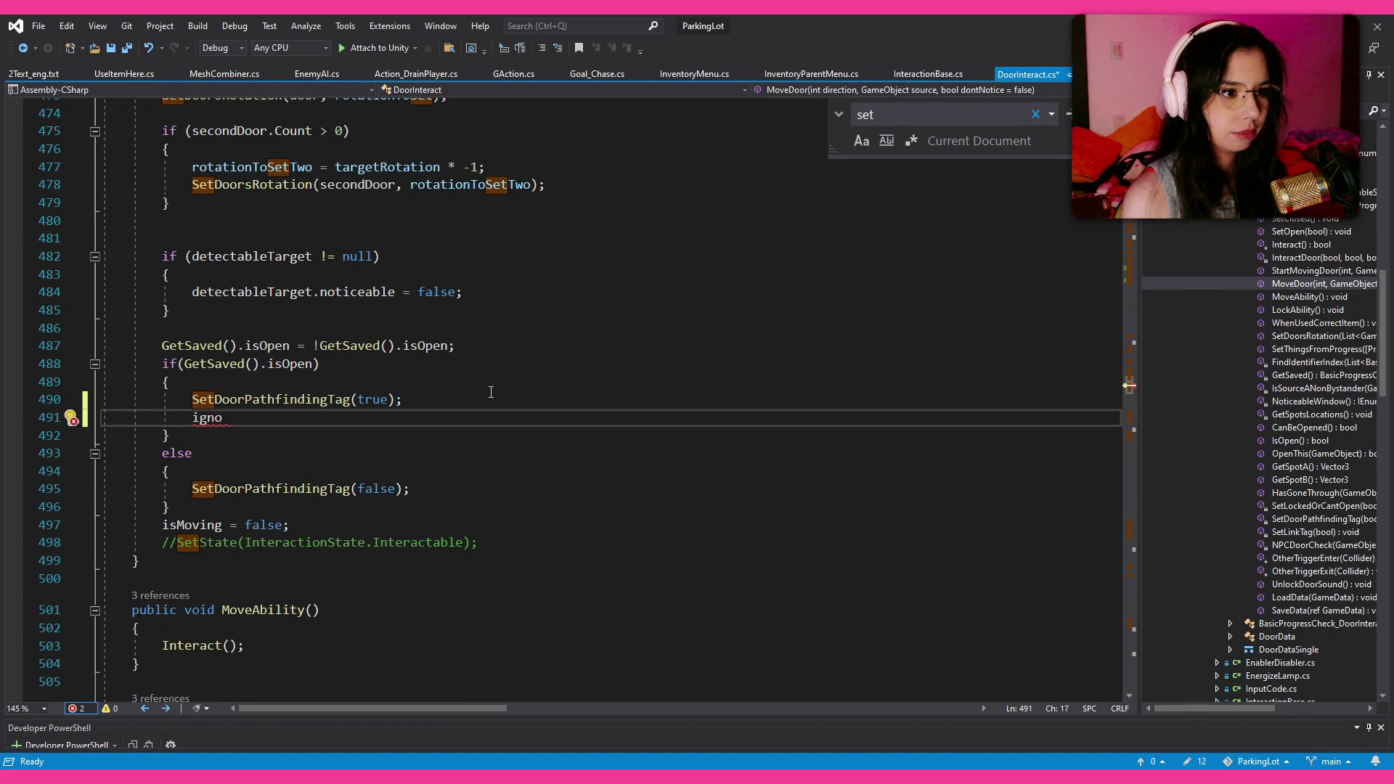
{"action": "type", "text": "reRaycast"}
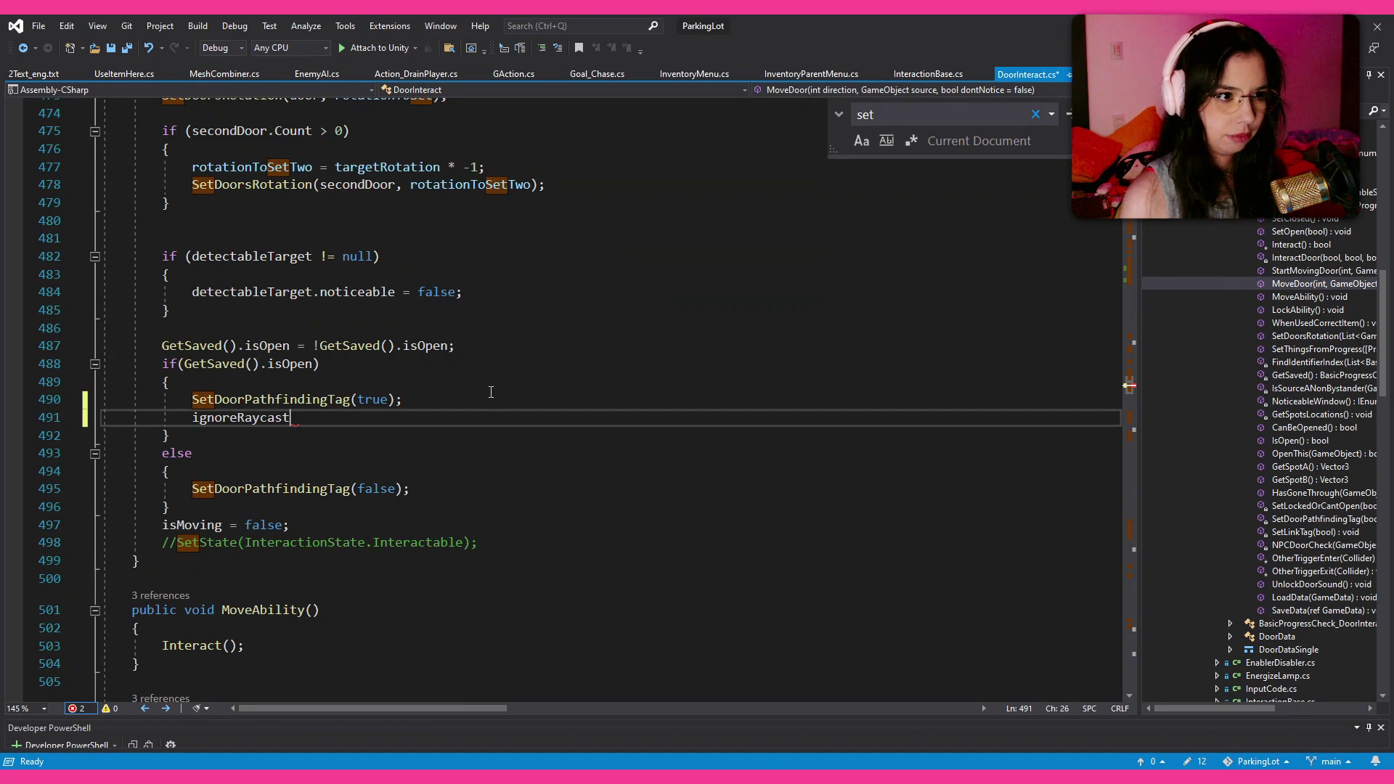
{"action": "type", "text": " = "}
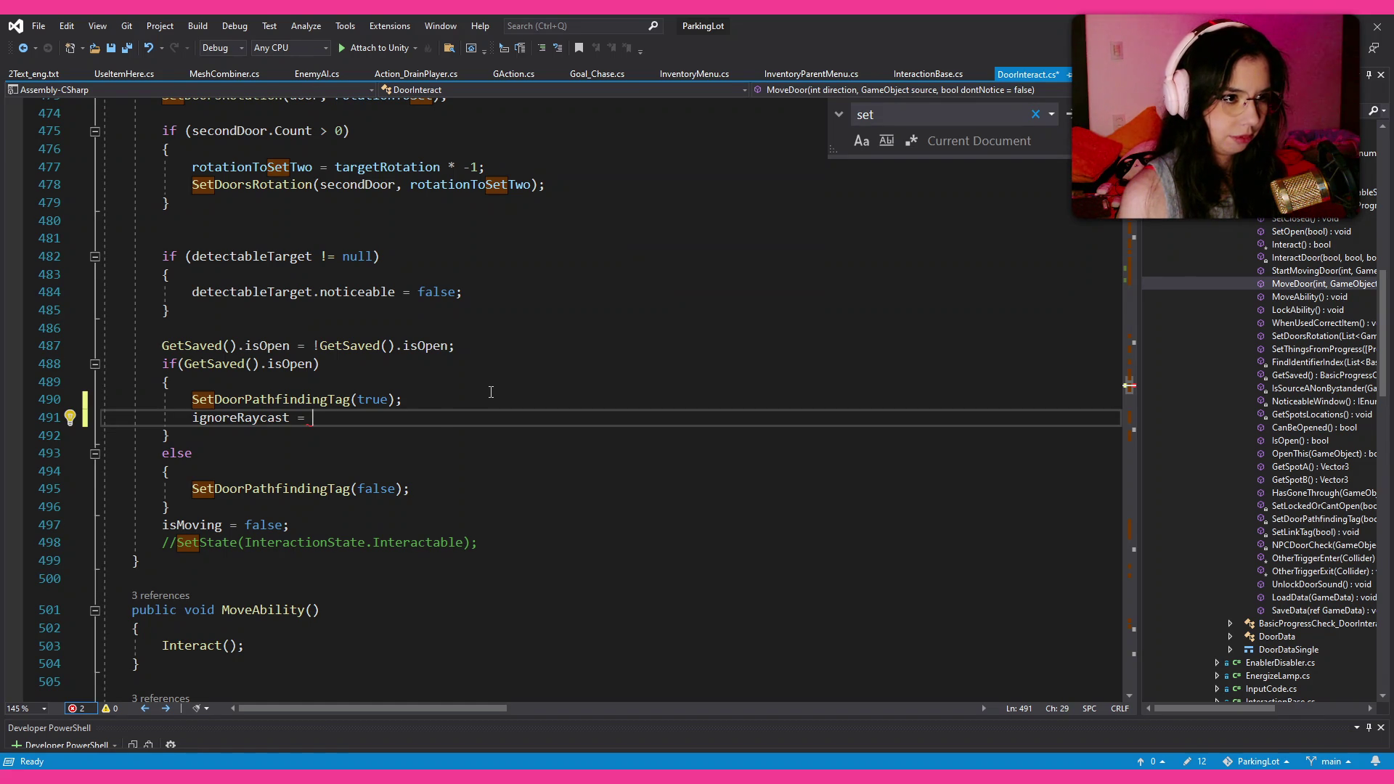
{"action": "type", "text": "true;"}
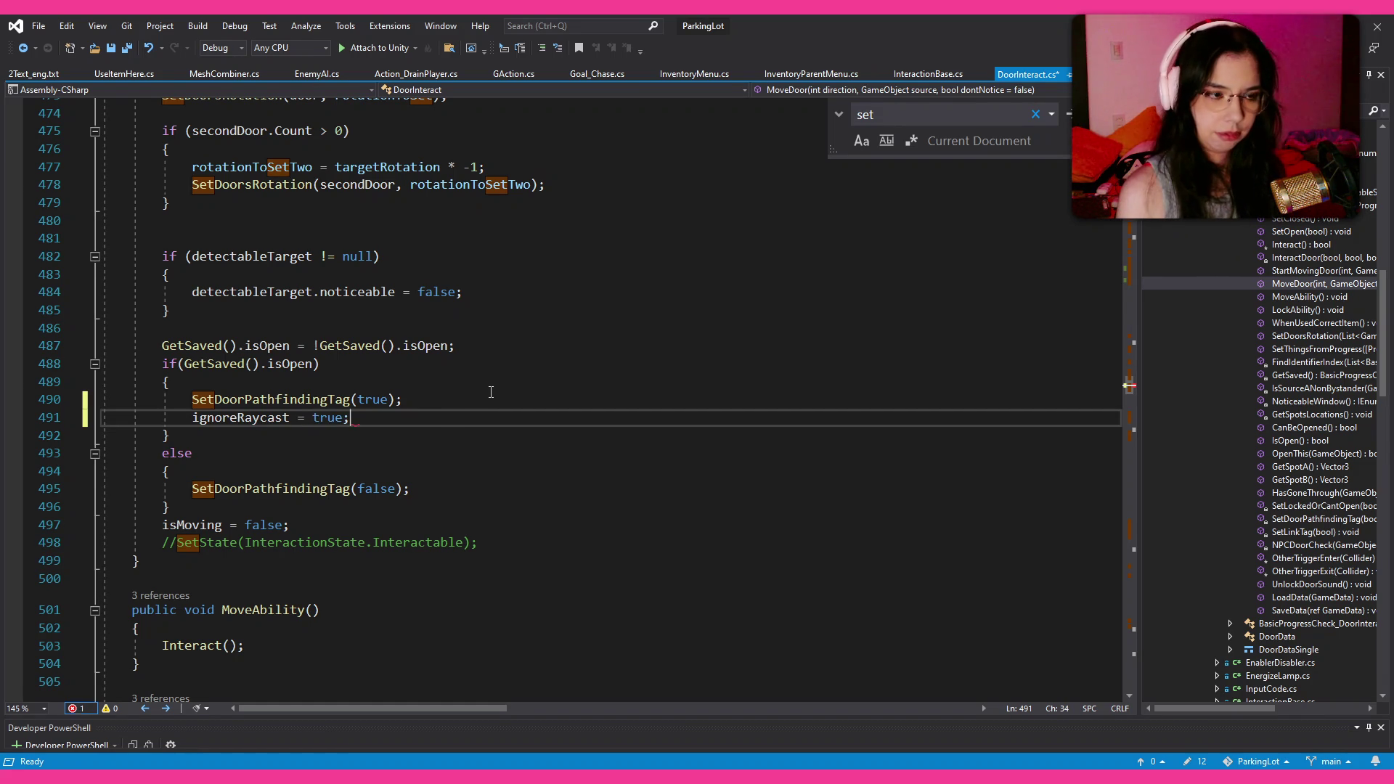
{"action": "key", "text": "shift+Home"}
{"action": "key", "text": "ctrl+c"}
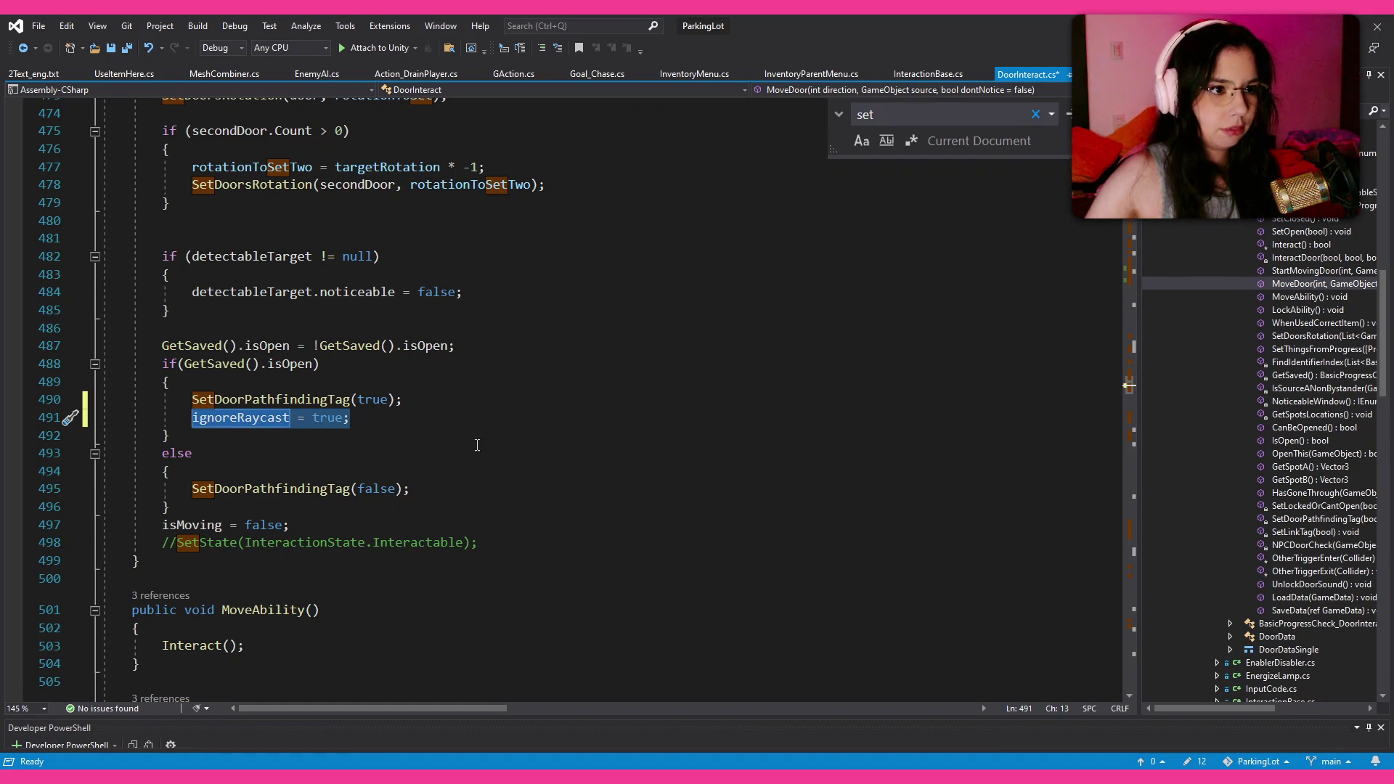
Step: Add 'ignoreRaycast = false;' to the else branch and save DoorInteract.cs
{"action": "left_click", "coordinate": [454, 494]}
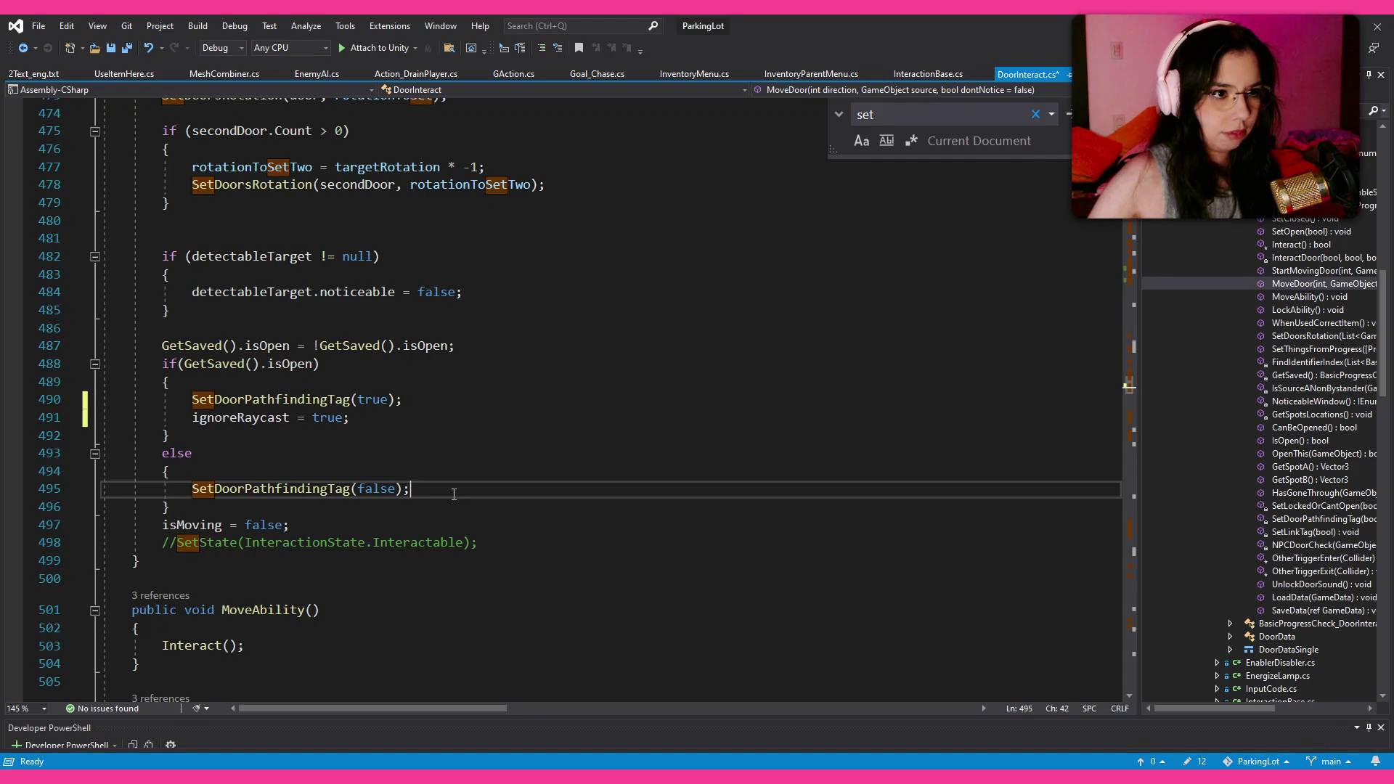
{"action": "key", "text": "Return"}
{"action": "key", "text": "ctrl+v"}
{"action": "key", "text": "ctrl+shift+Left"}
{"action": "type", "text": "false"}
{"action": "key", "text": "ctrl+s"}
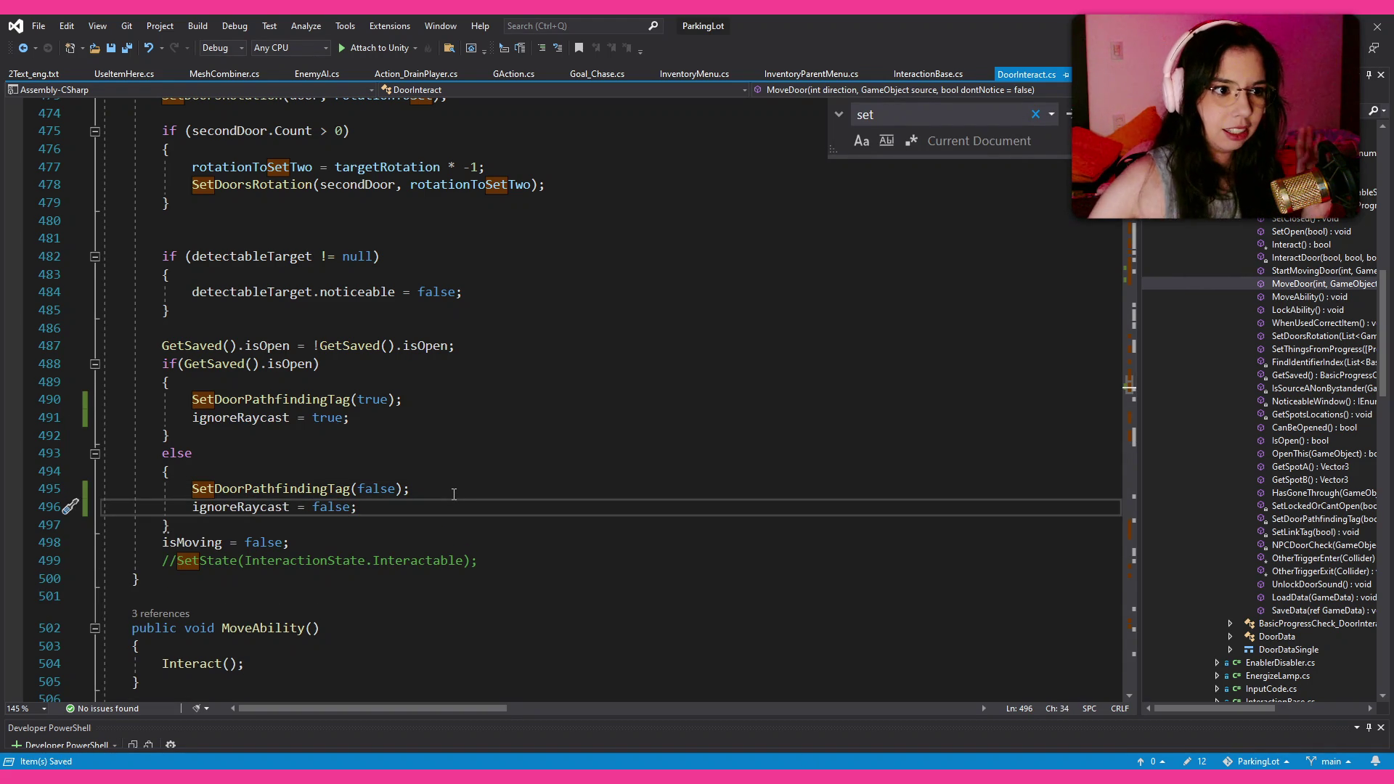
{"action": "left_click", "coordinate": [454, 494]}
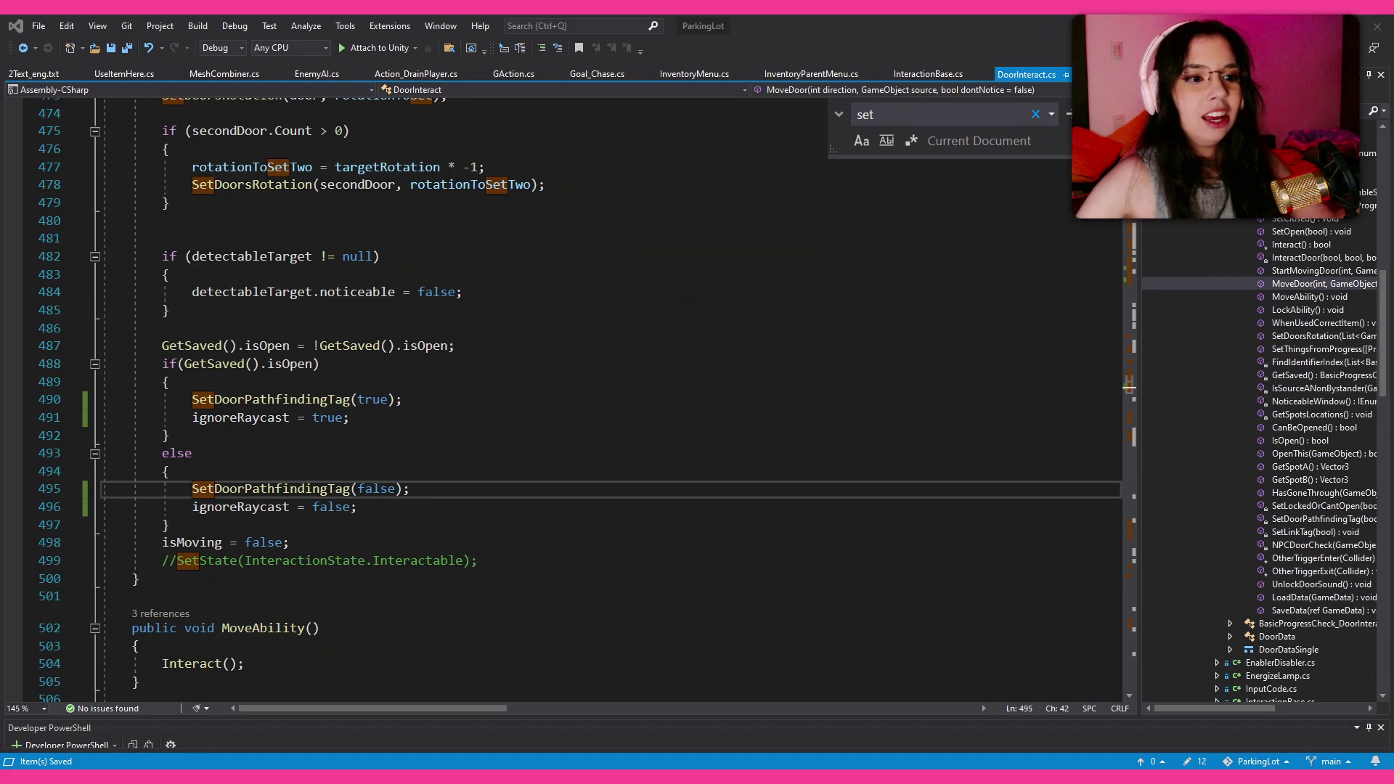
{"action": "key", "text": "alt+Tab"}
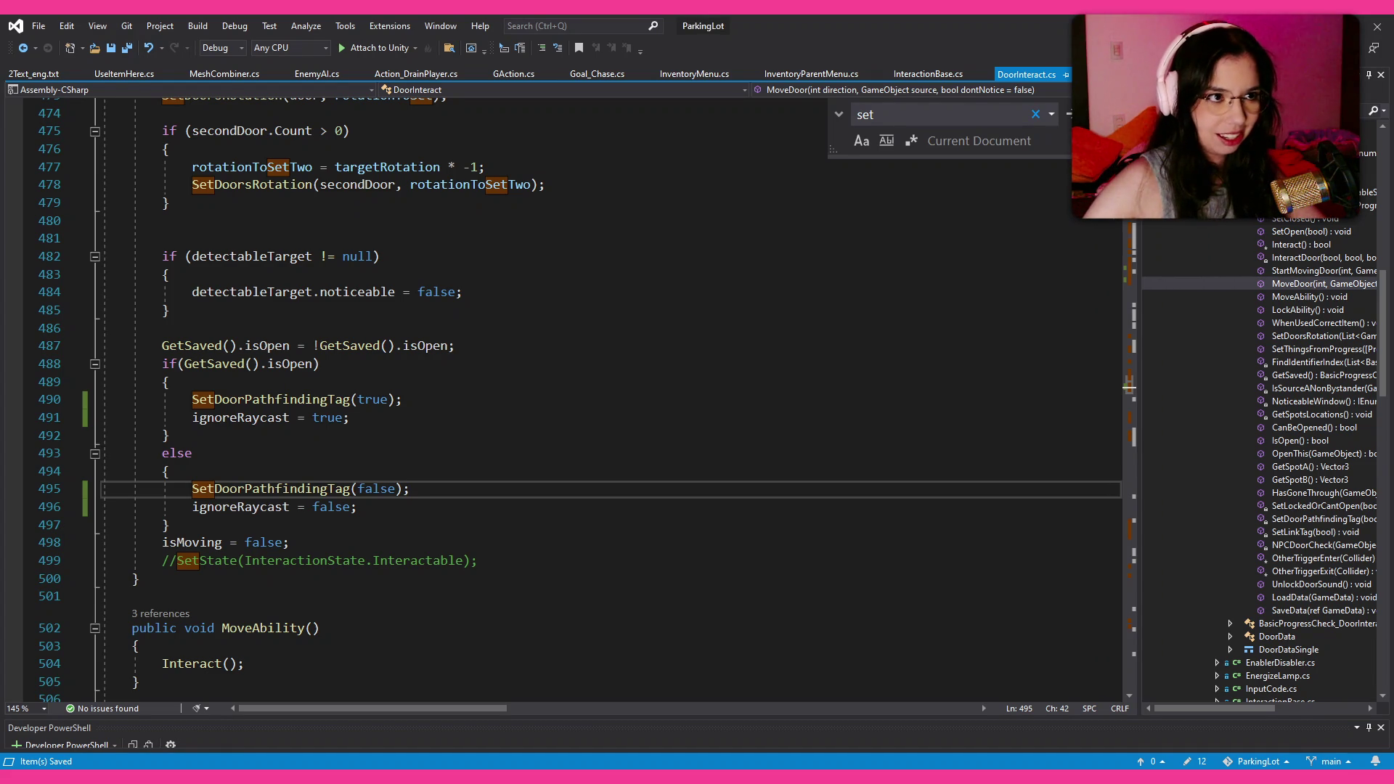
{"action": "key", "text": "alt+Tab"}
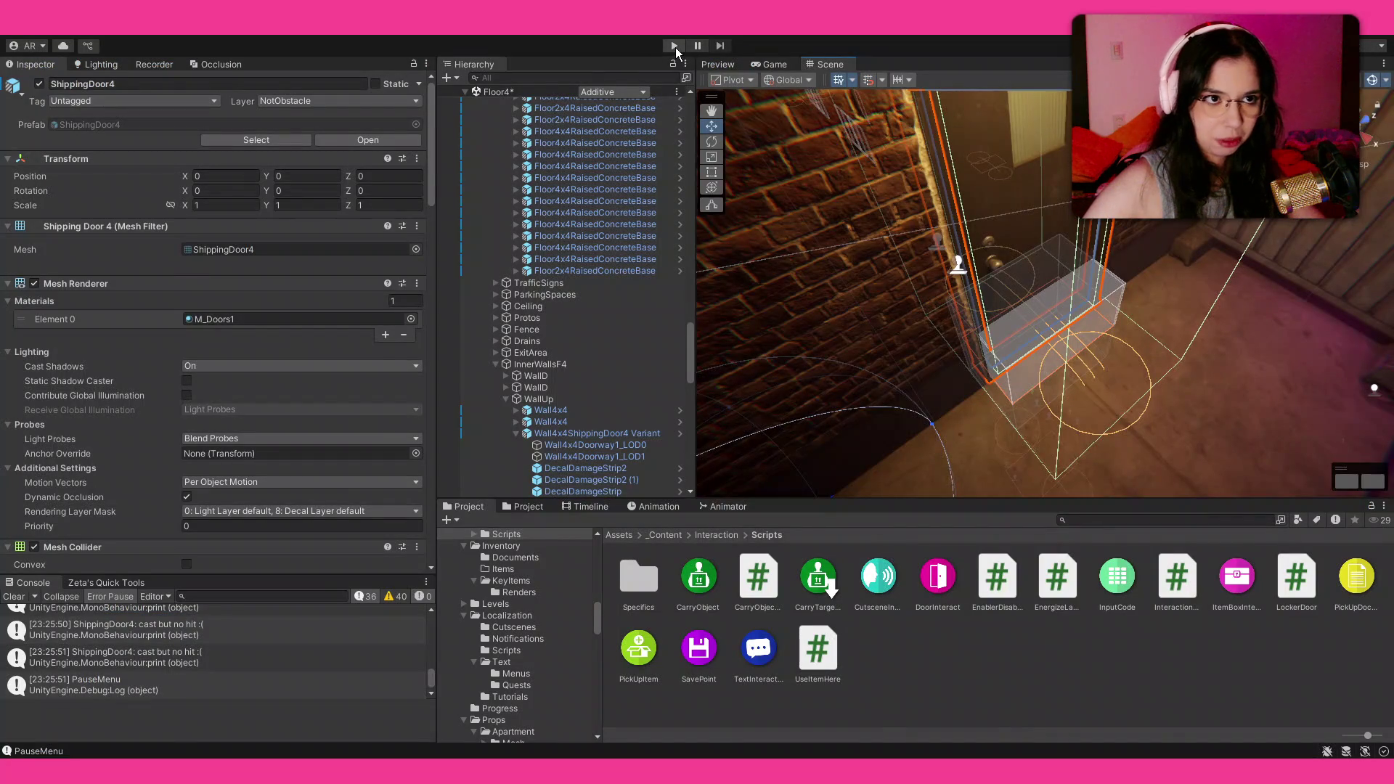
Step: Start Play mode in Unity and take control of the running game
{"action": "left_click", "coordinate": [674, 45]}
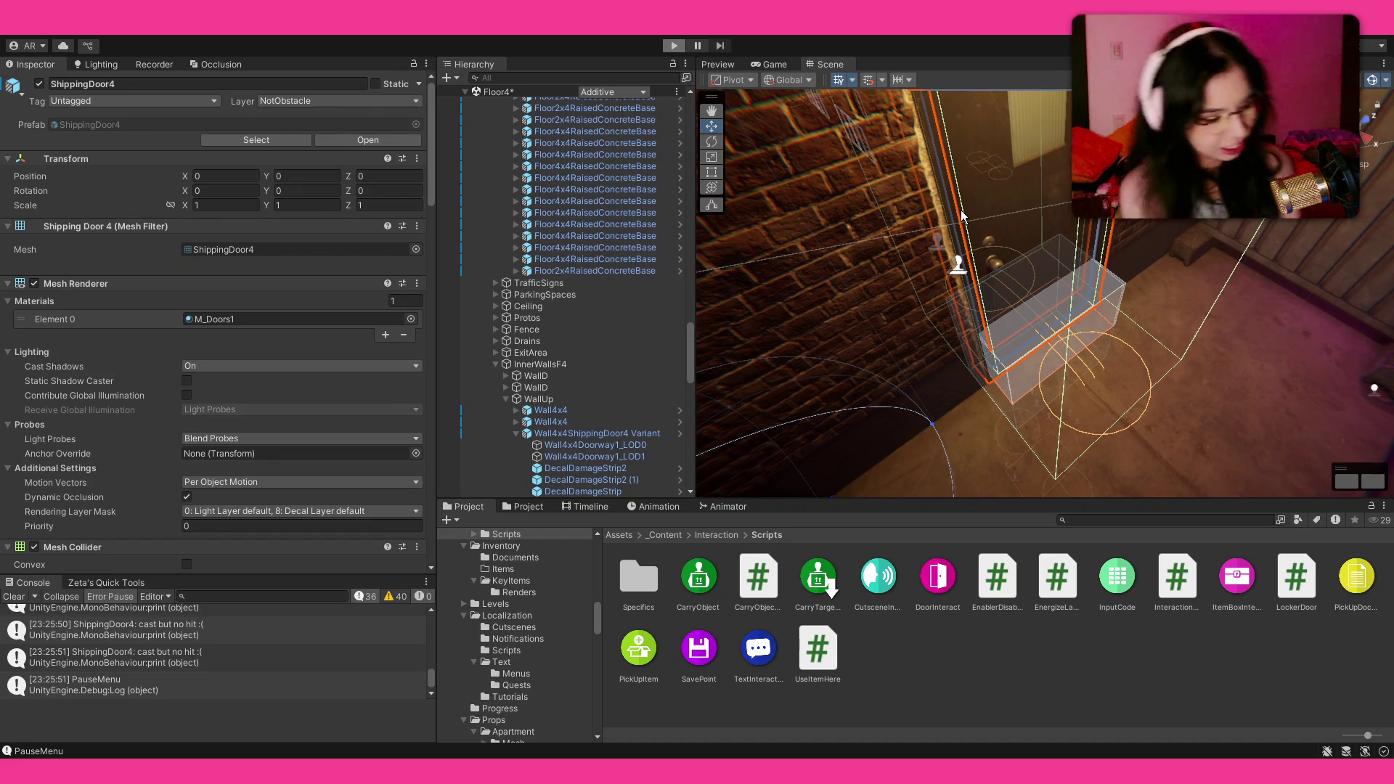
{"action": "key", "text": "ctrl+p"}
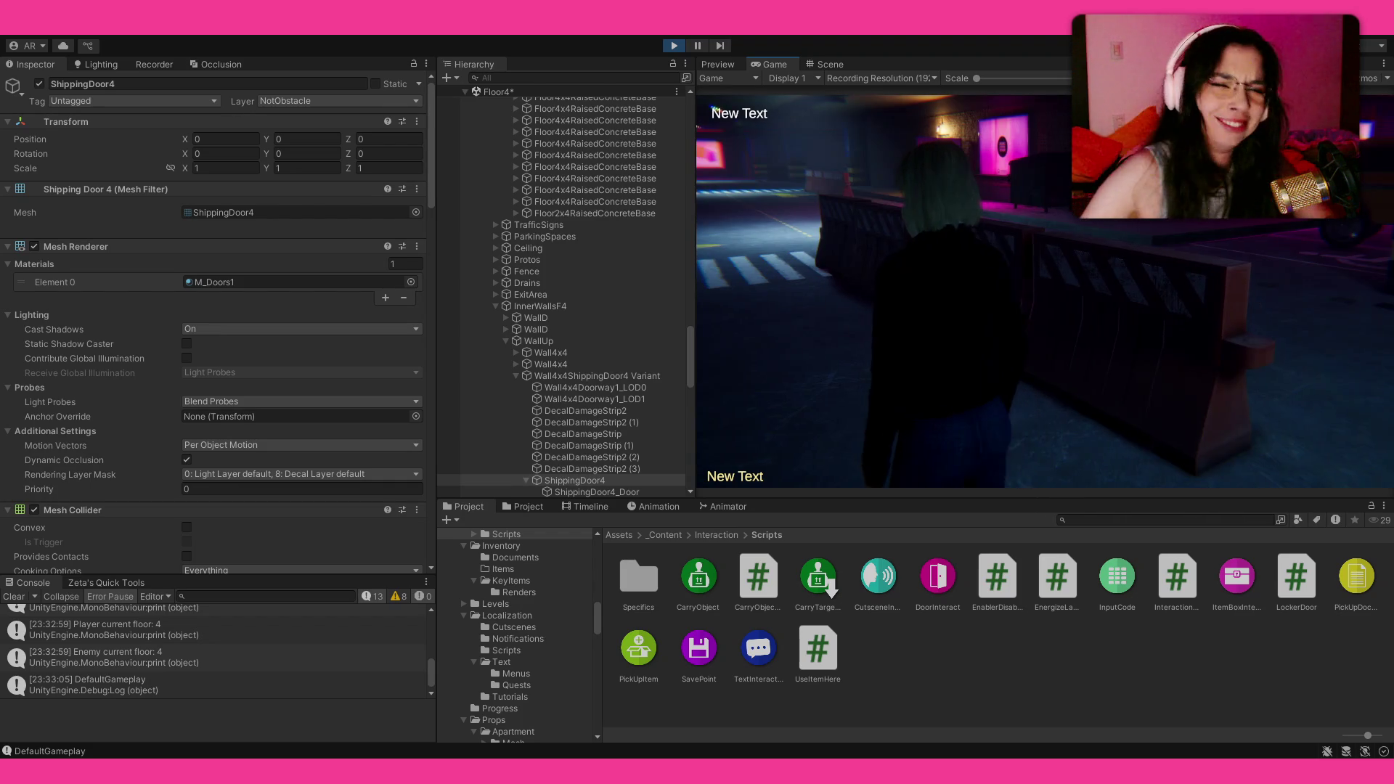
Step: Walk the character over the crosswalk, through the lit hallway and tiled room into the brick hallway, then pause
{"action": "key", "text": "w"}
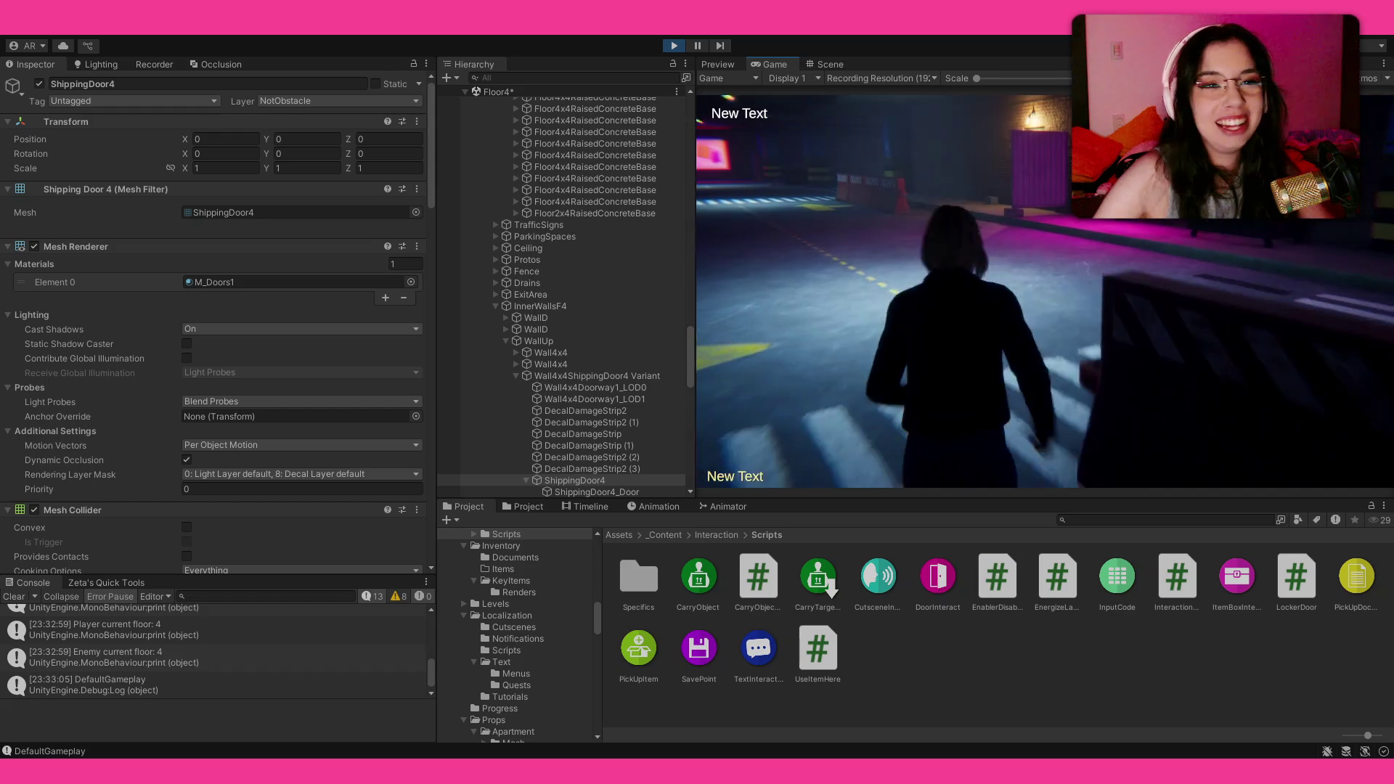
{"action": "key", "text": "w"}
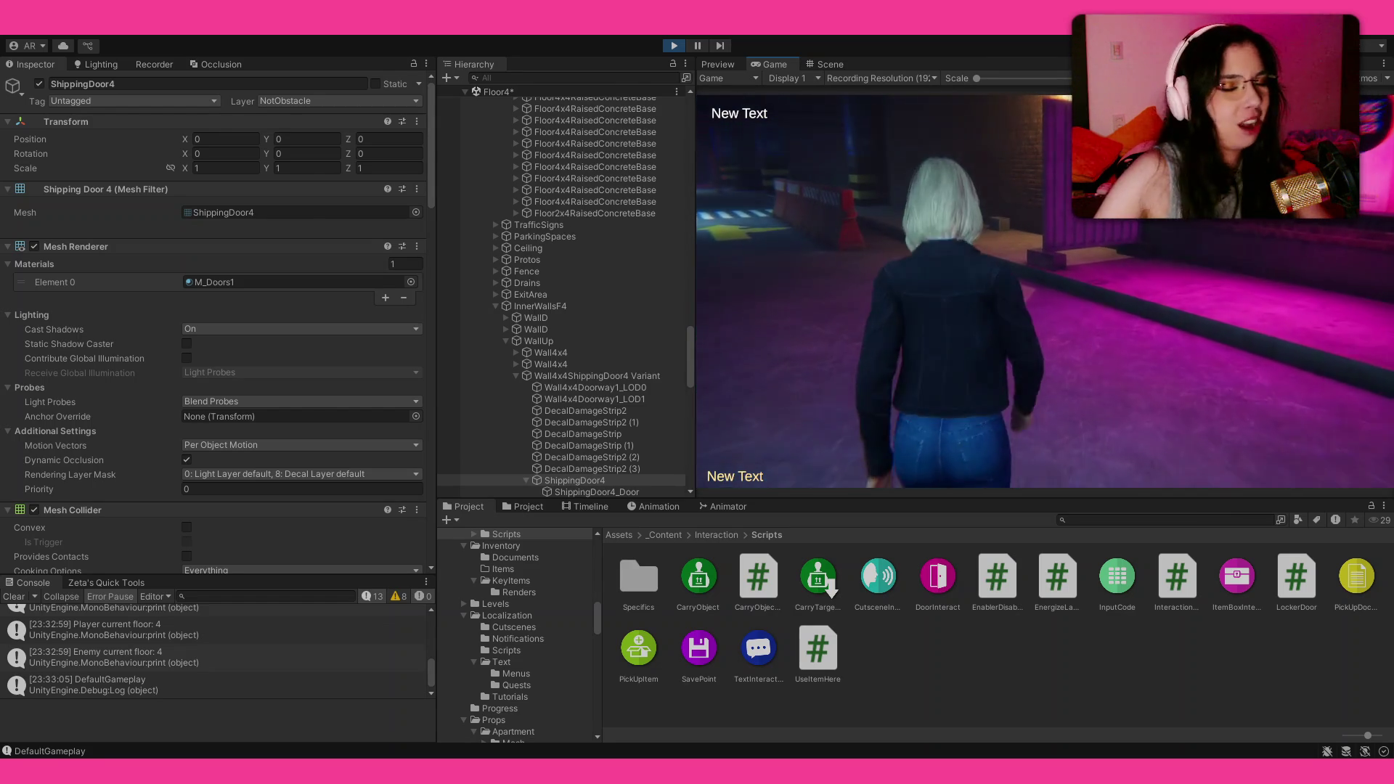
{"action": "key", "text": "w"}
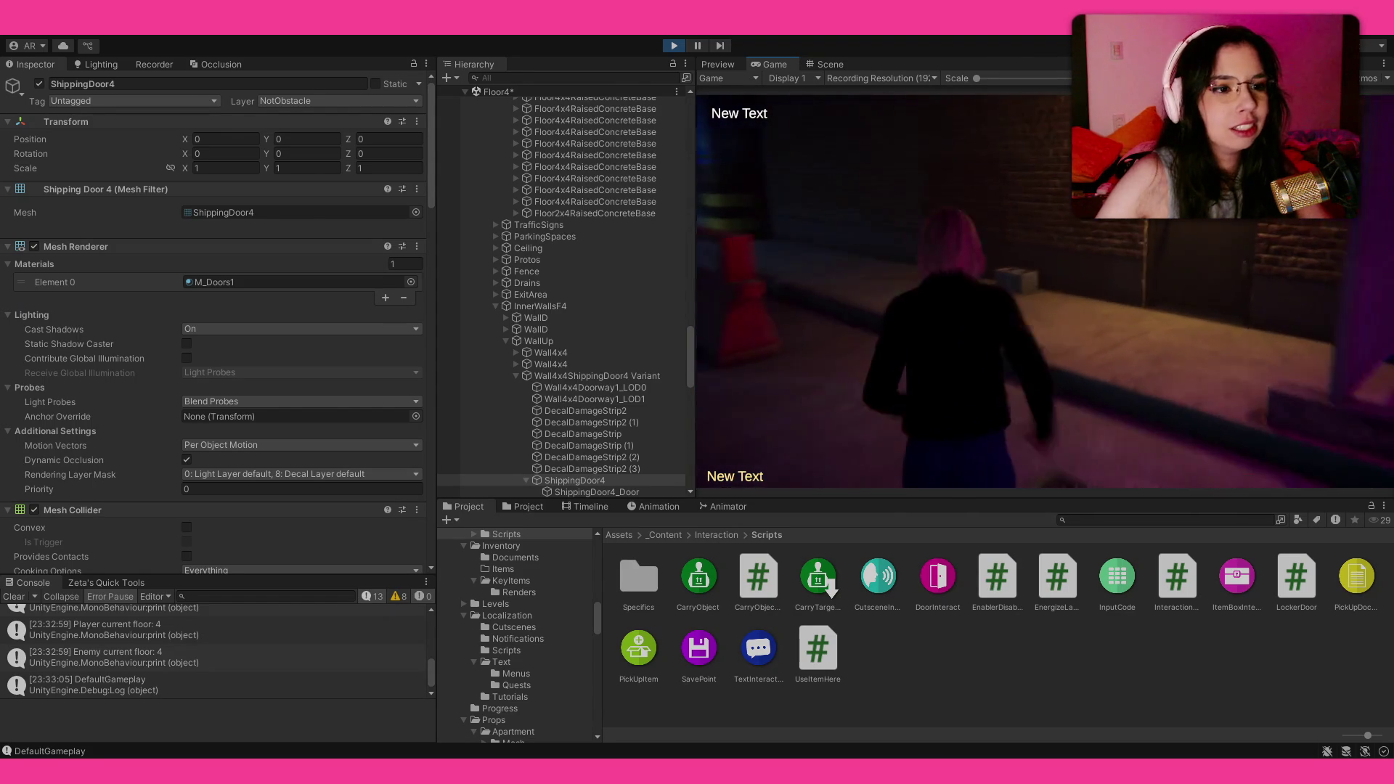
{"action": "key", "text": "w"}
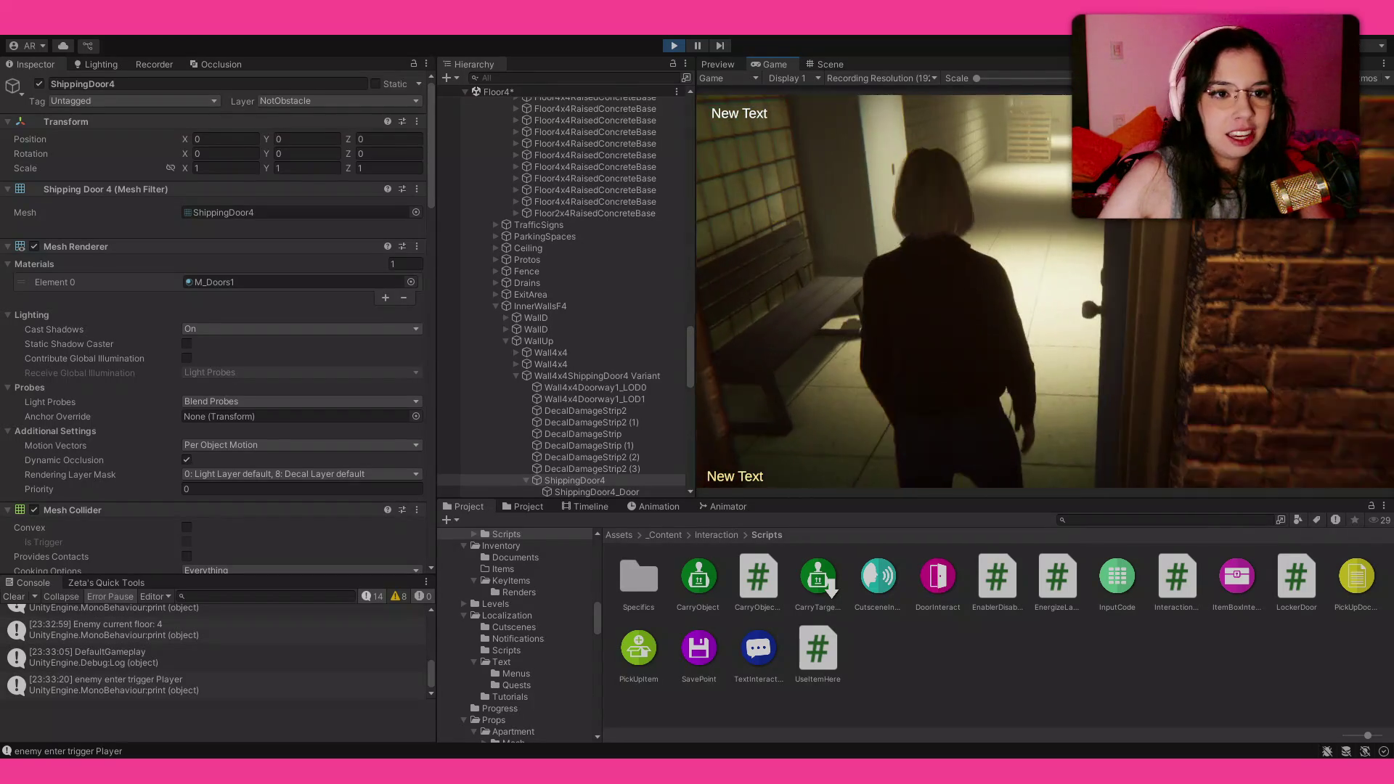
{"action": "key", "text": "w"}
{"action": "key", "text": "w"}
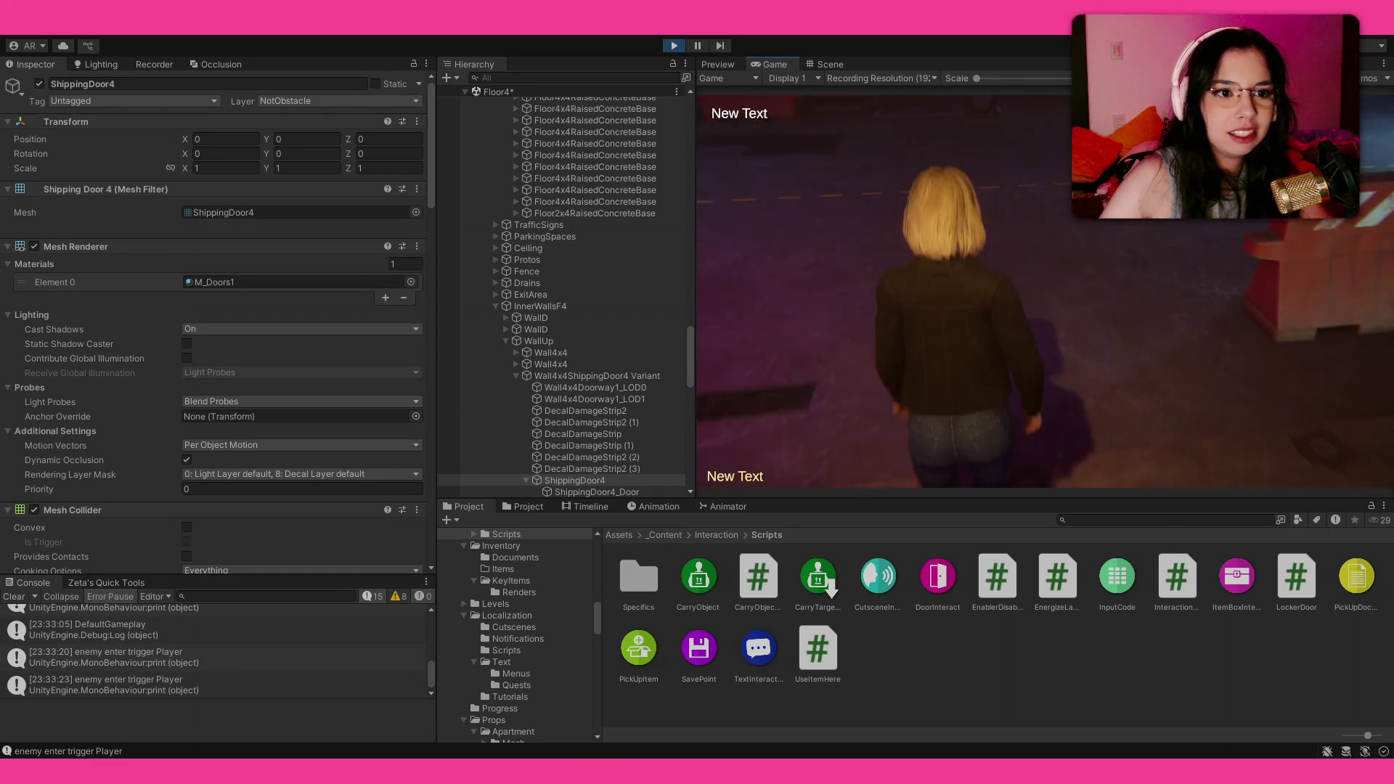
{"action": "key", "text": "w"}
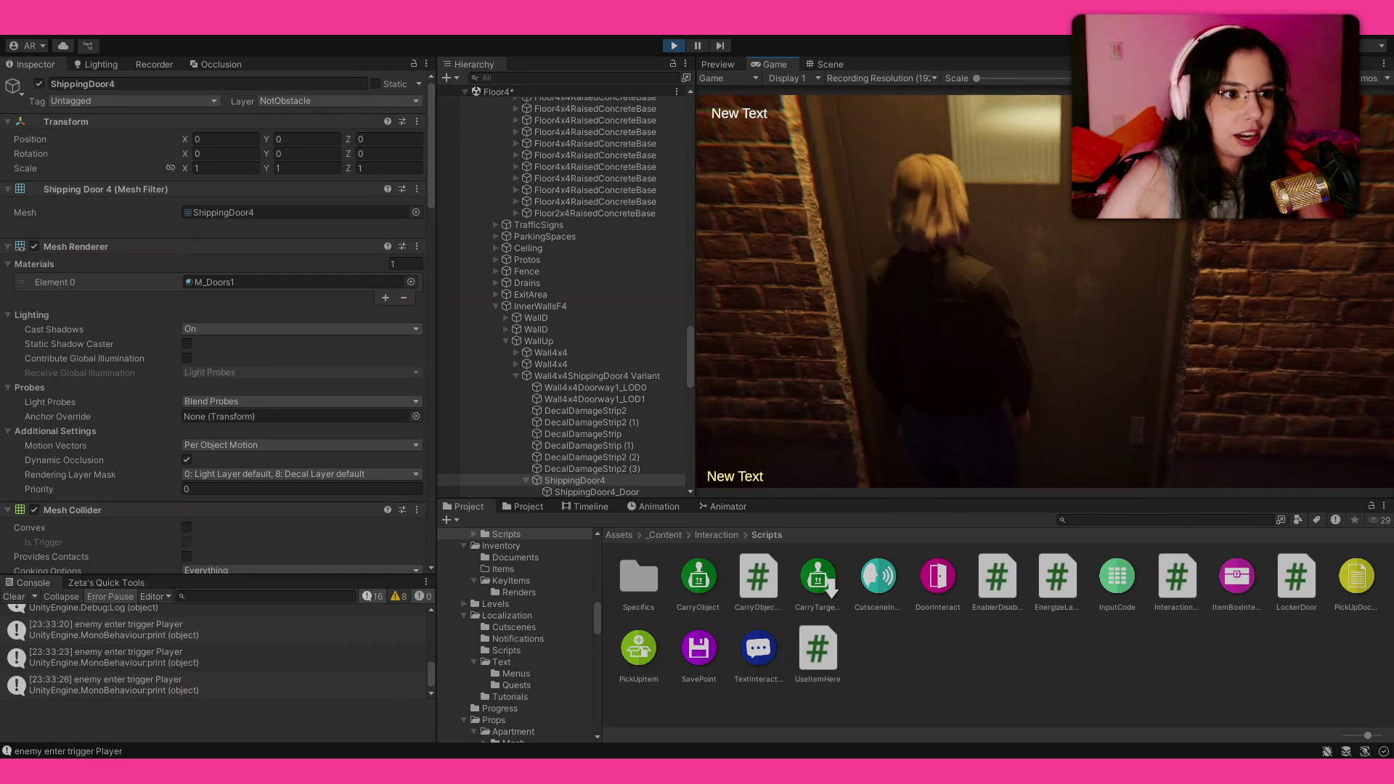
{"action": "key", "text": "w"}
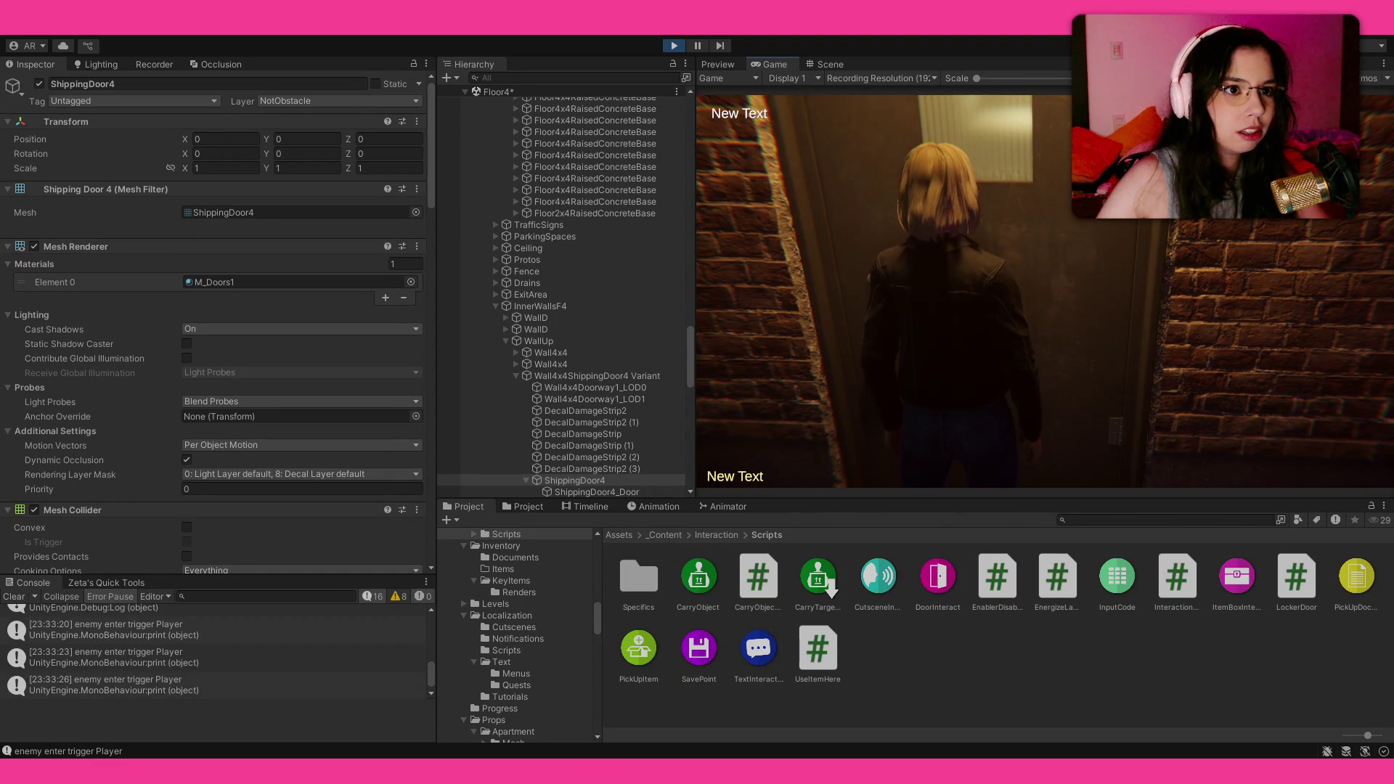
{"action": "key", "text": "Escape"}
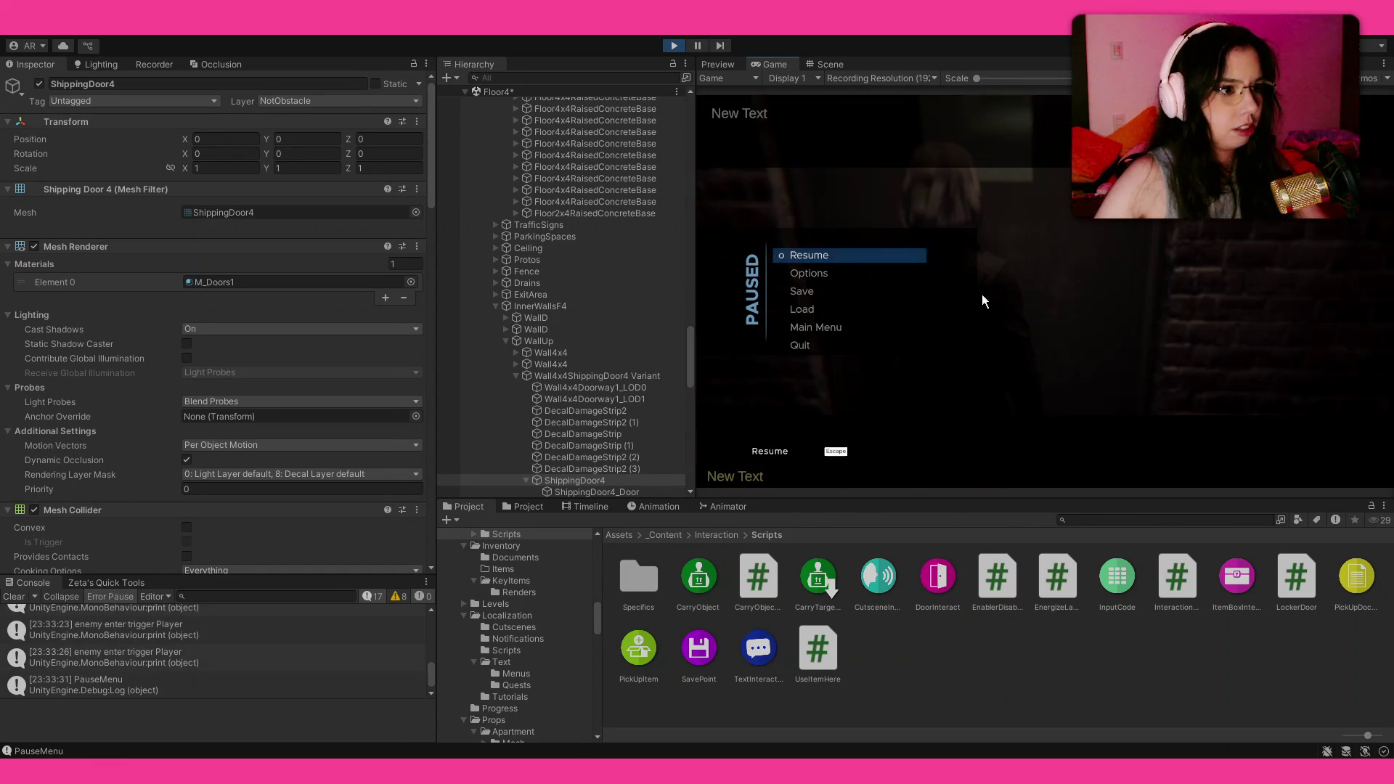
{"action": "scroll", "coordinate": [283, 359], "scroll_direction": "down", "scroll_amount": 10}
Step: Resume play, open the shipping door with E, and walk through into the tiled hallway
{"action": "key", "text": "Escape"}
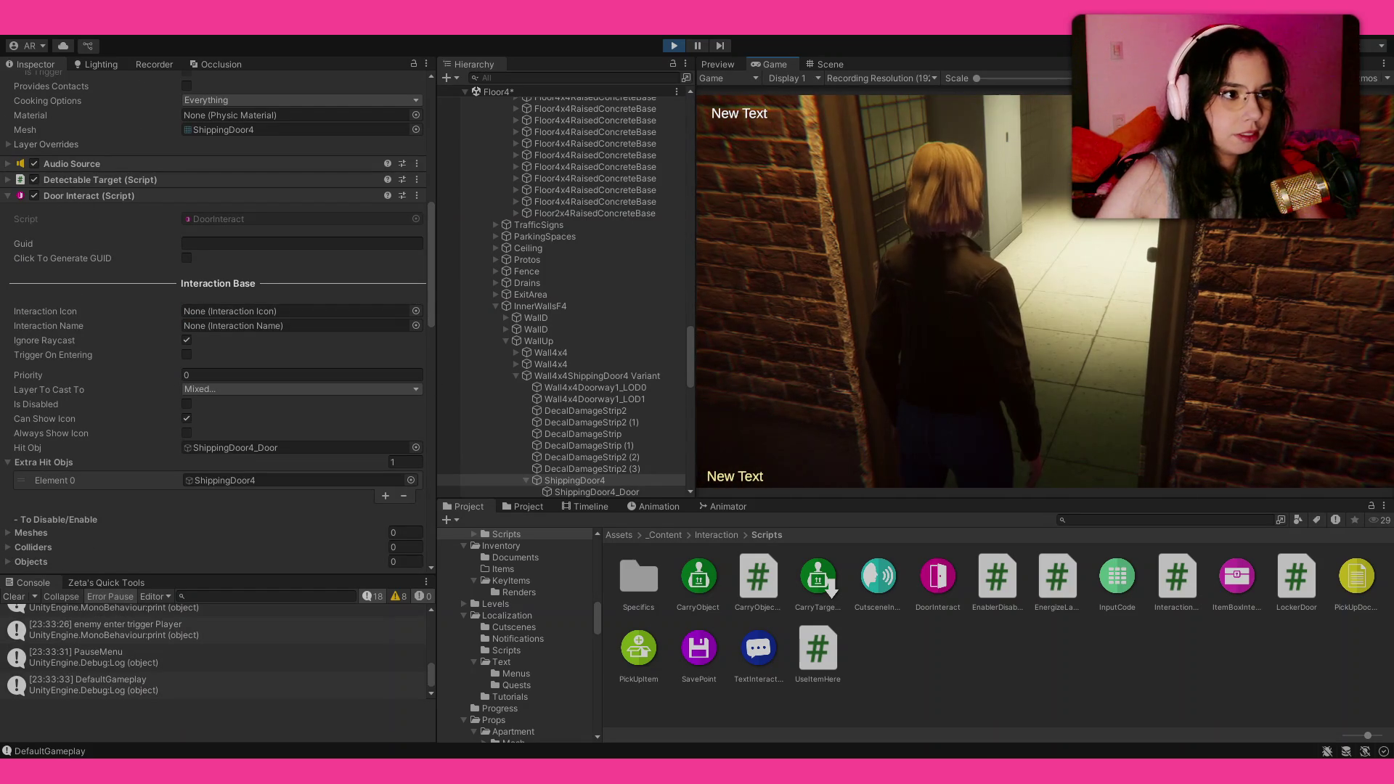
{"action": "key", "text": "e"}
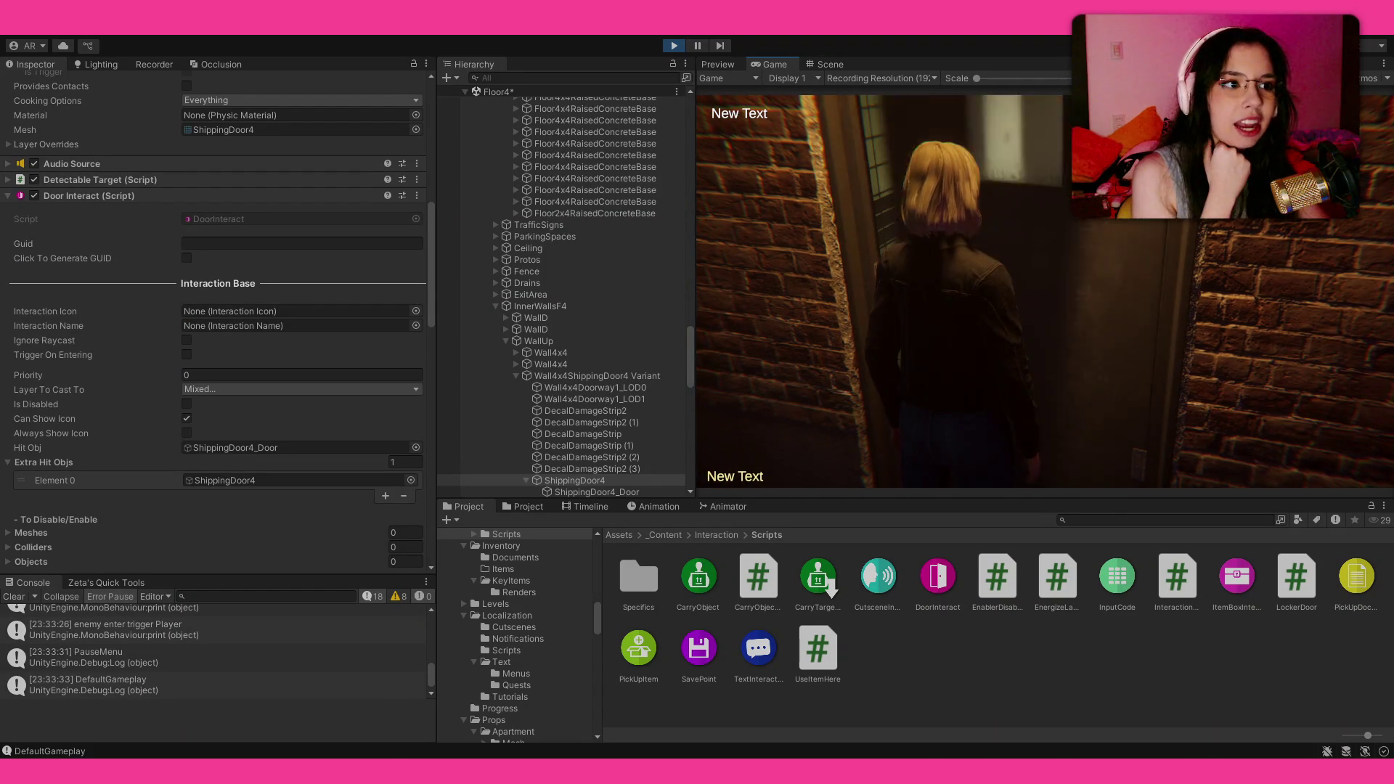
{"action": "key", "text": "w"}
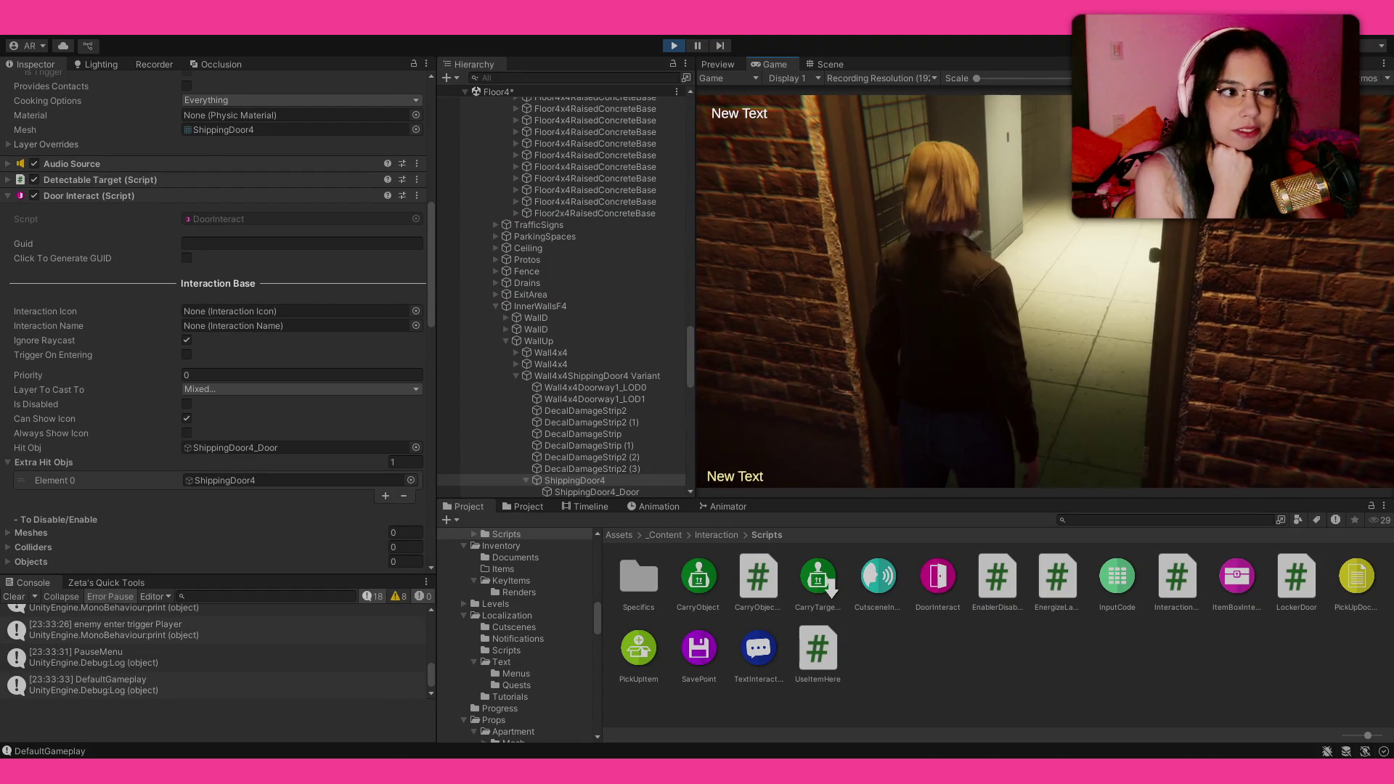
{"action": "key", "text": "e"}
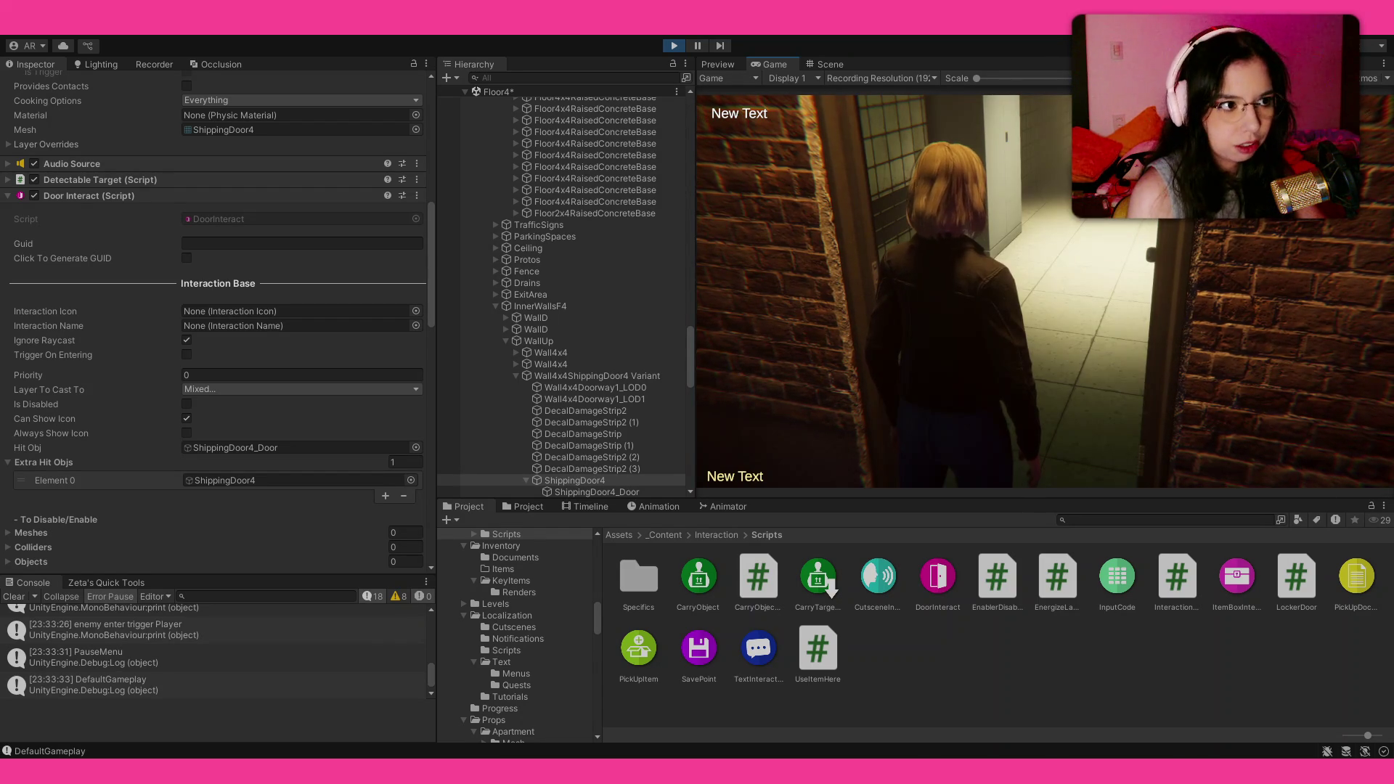
{"action": "key", "text": "w"}
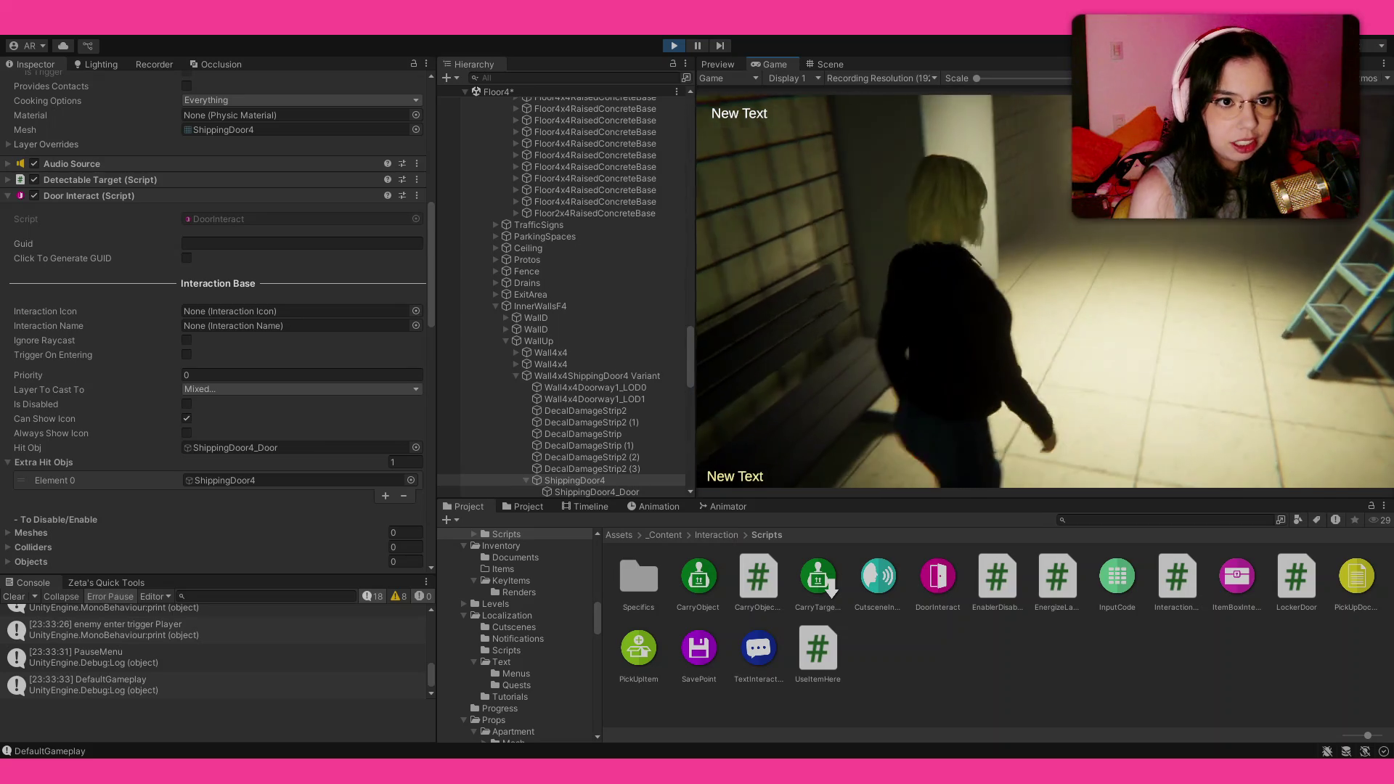
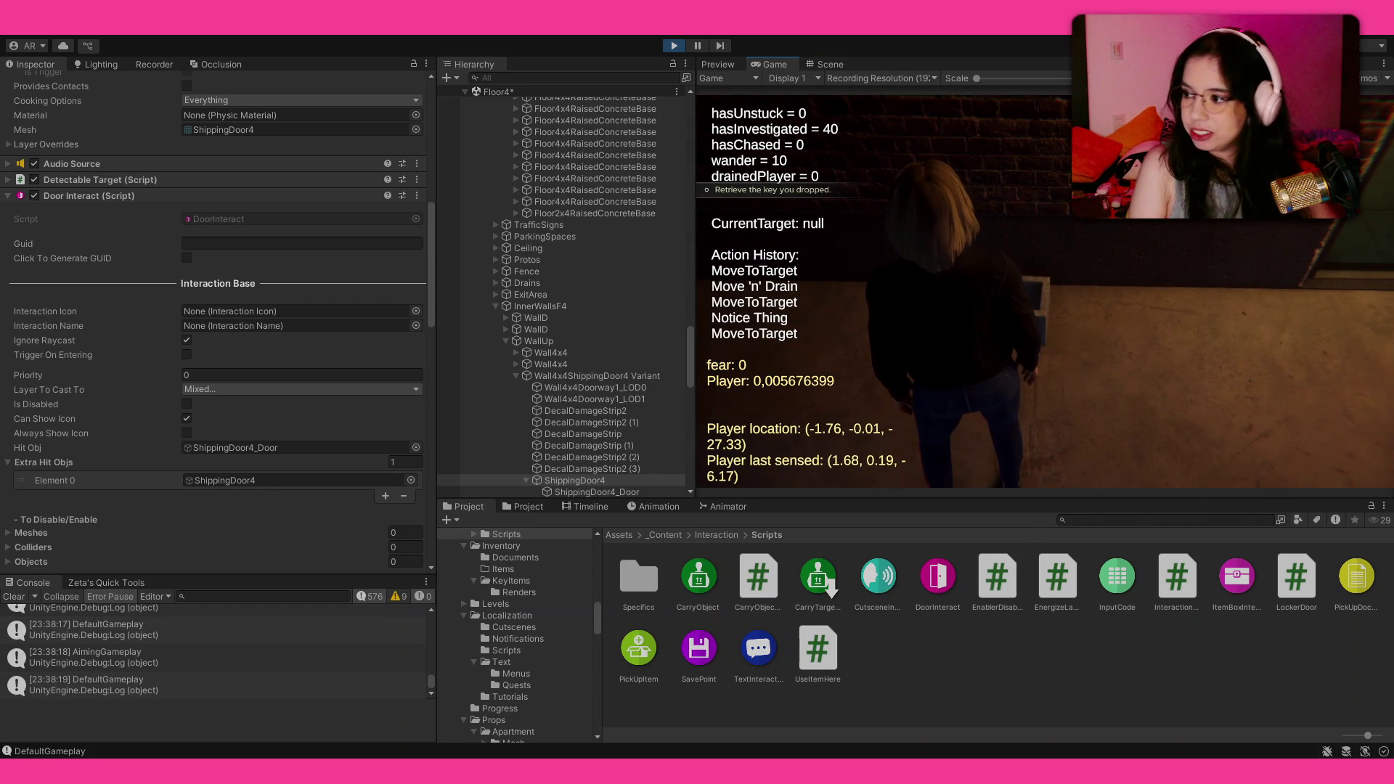
Step: Pick up the old wire hanger, dismissing its dialogue and the Obtained notice
{"action": "key", "text": "e"}
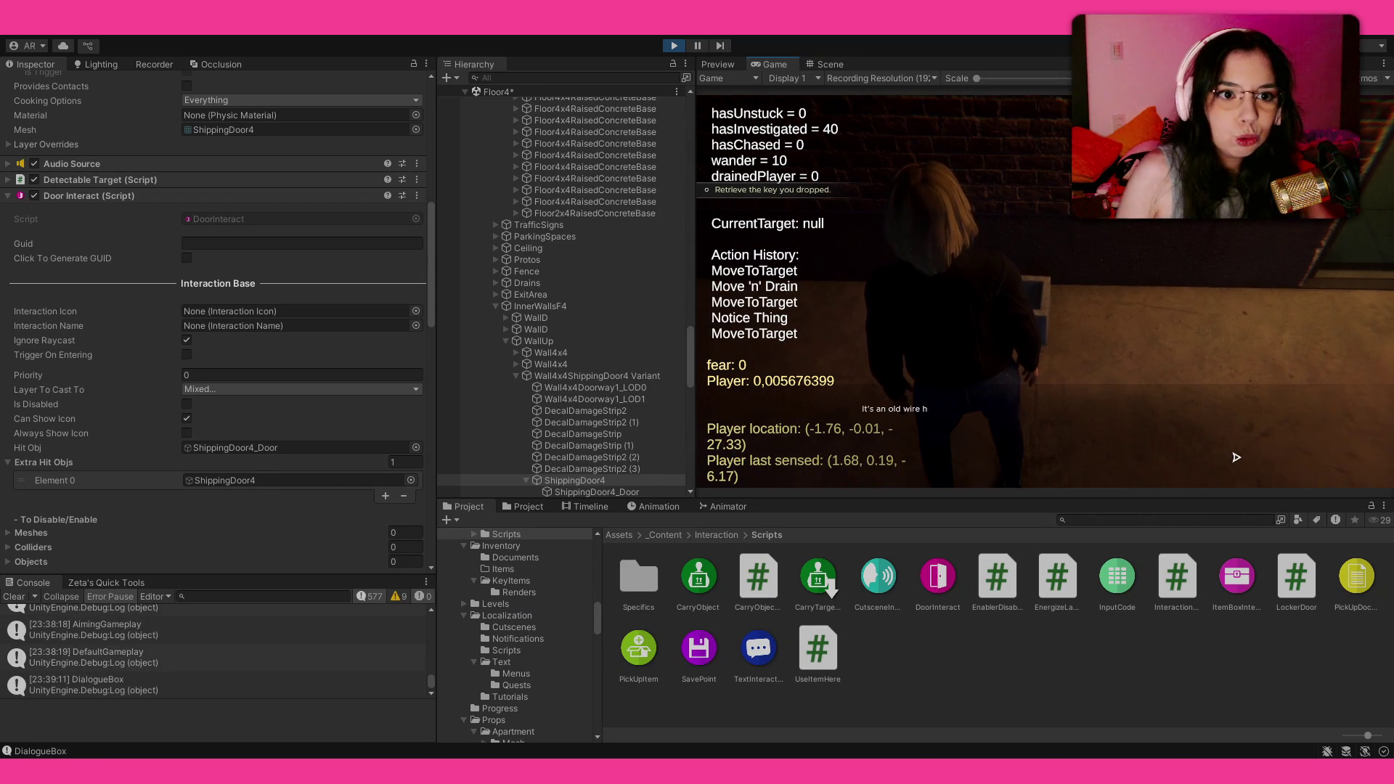
{"action": "left_click", "coordinate": [1043, 290]}
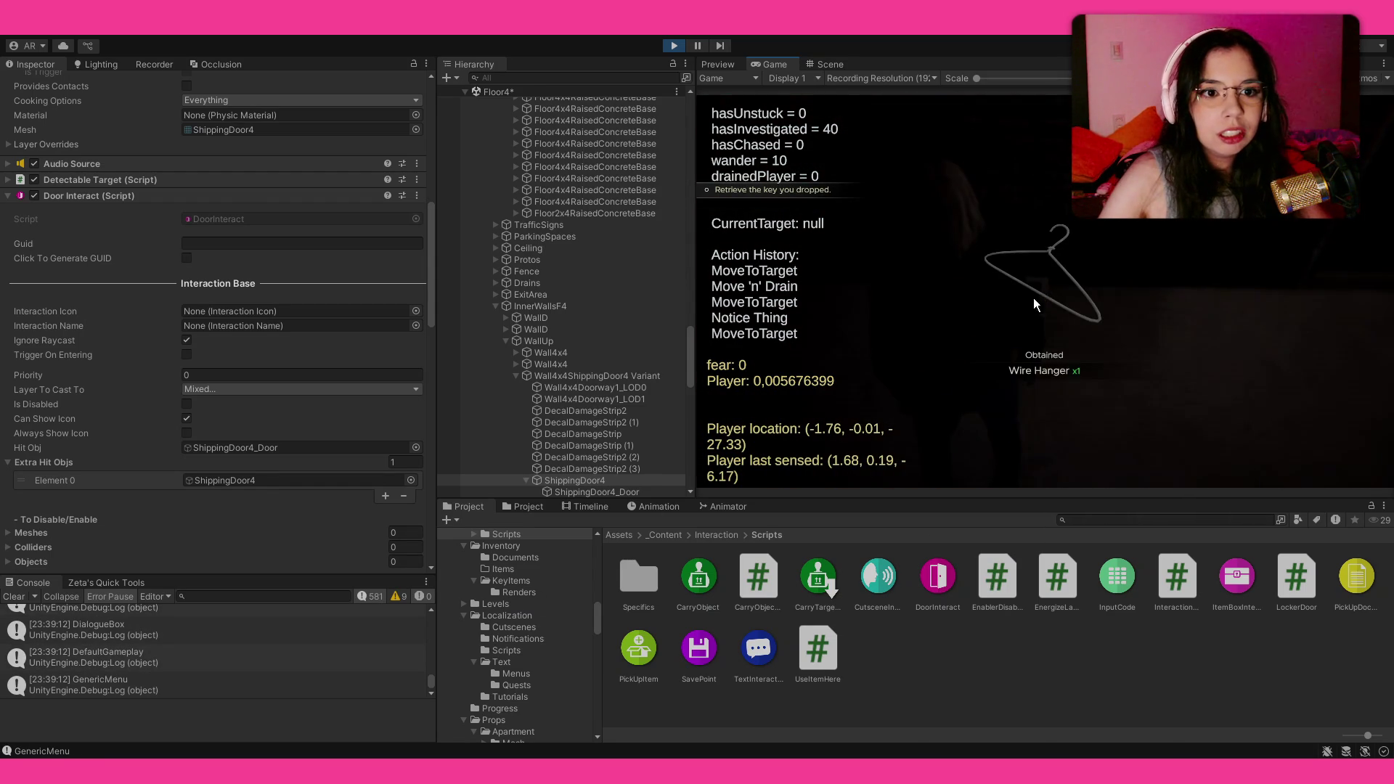
{"action": "left_click", "coordinate": [1038, 294]}
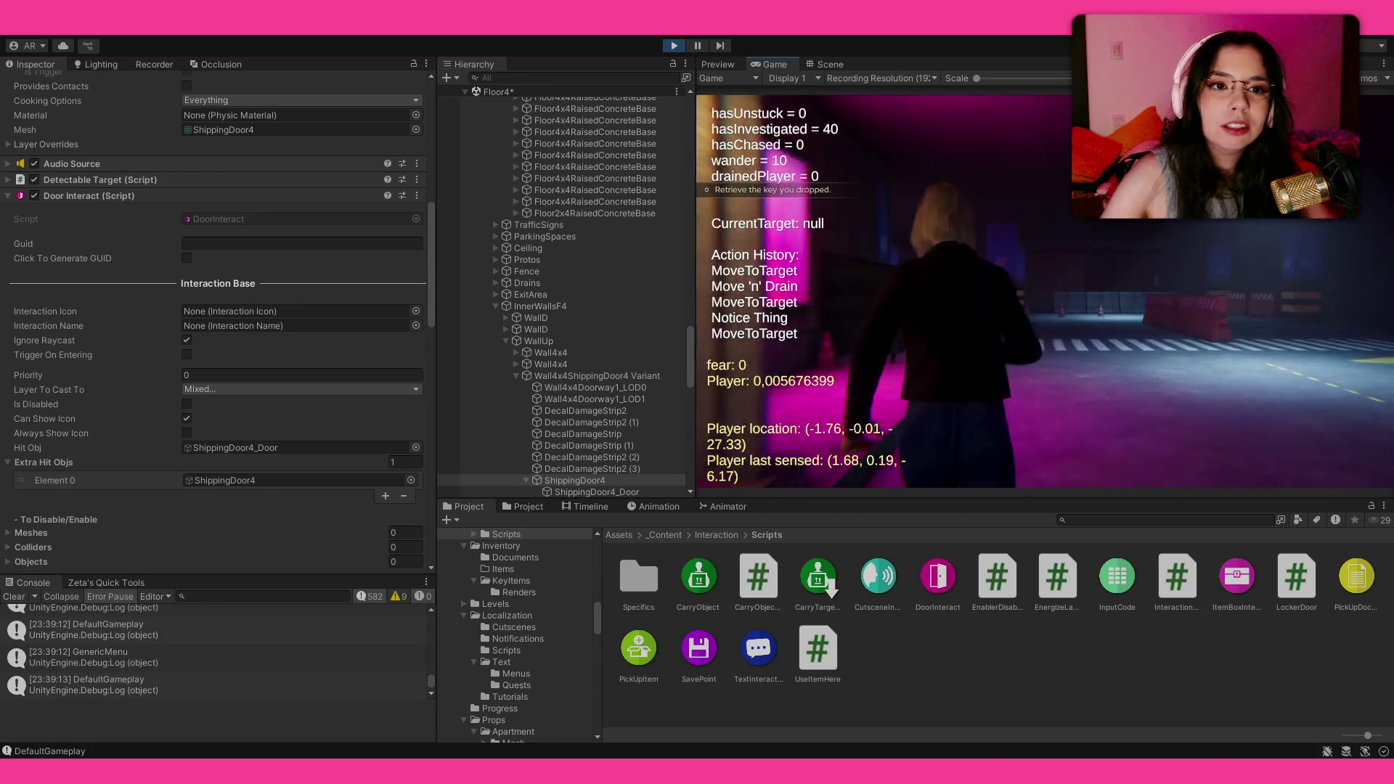
Step: Walk to the drain grate, inspect it, and bring up the inventory
{"action": "key", "text": "w"}
{"action": "key", "text": "w"}
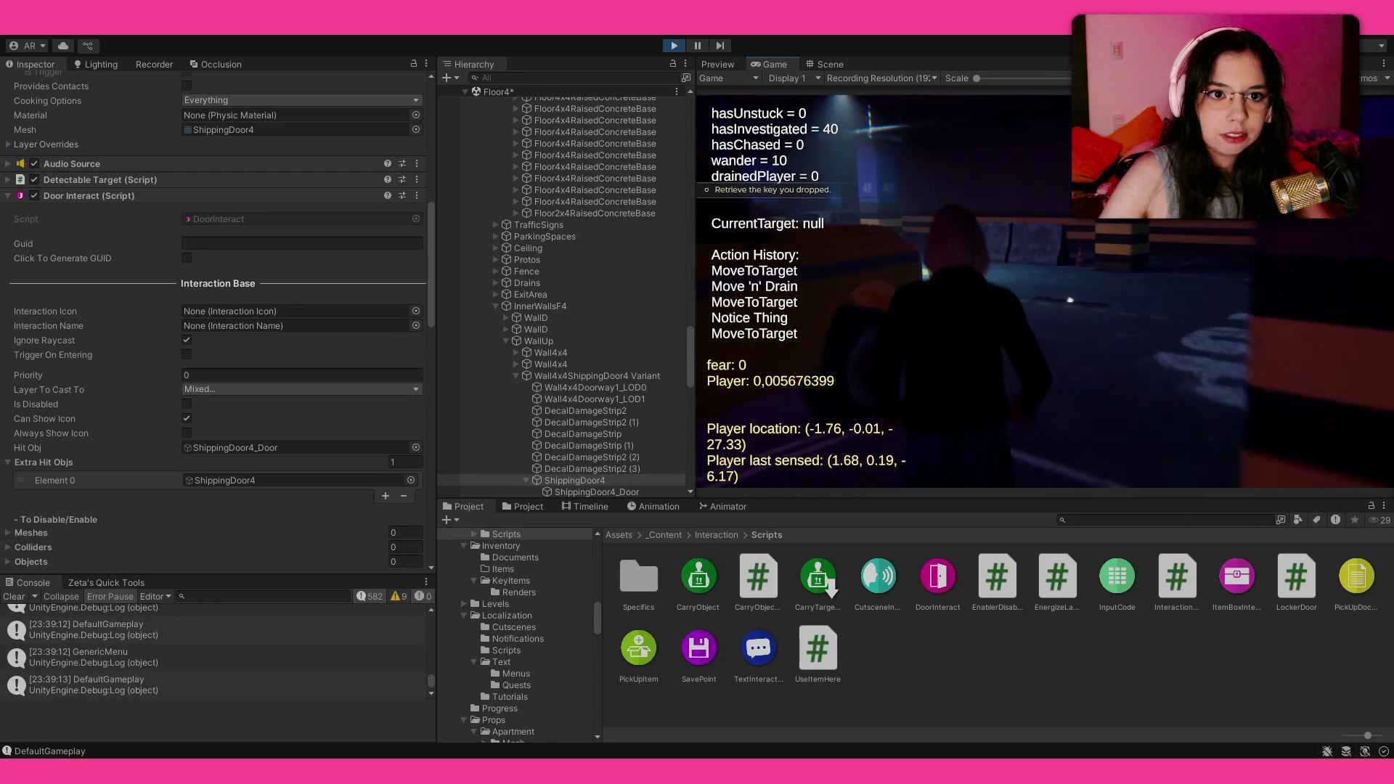
{"action": "key", "text": "w"}
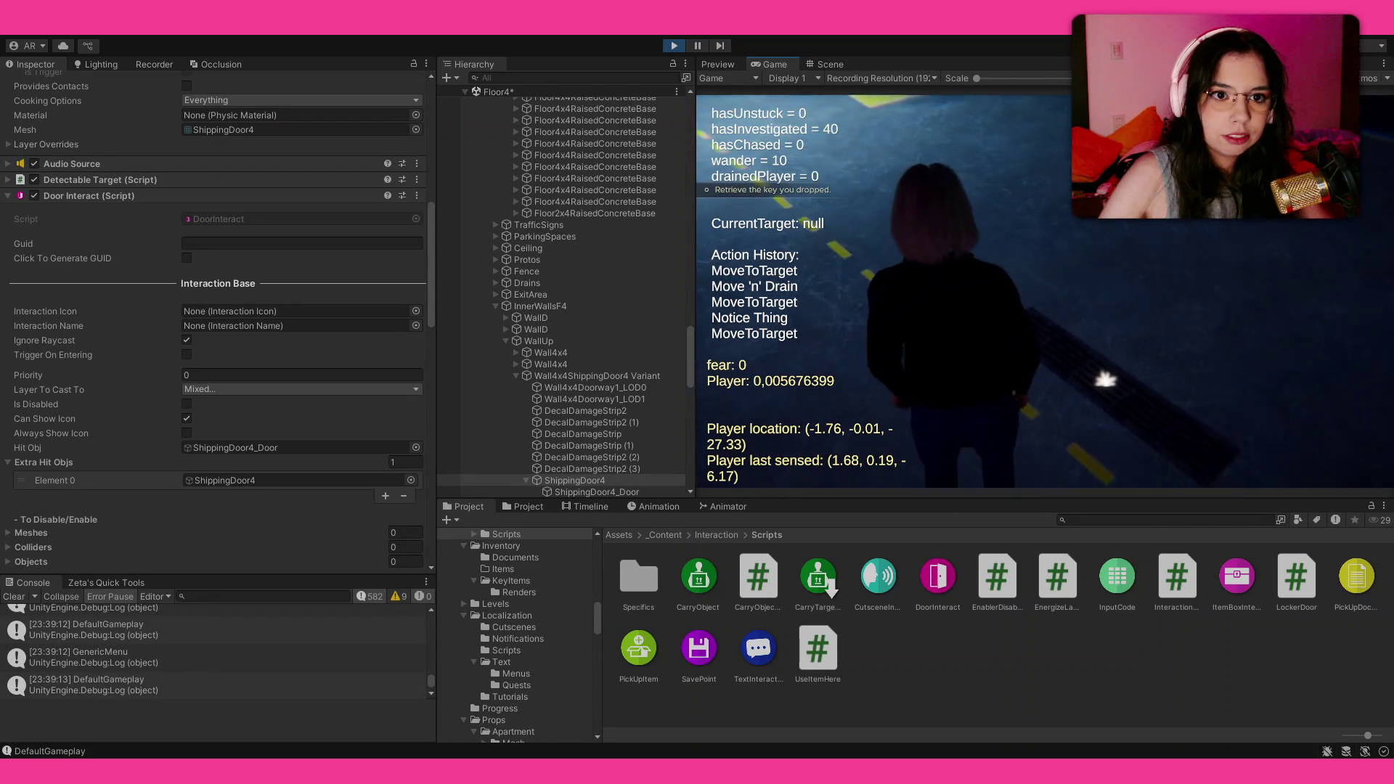
{"action": "key", "text": "e"}
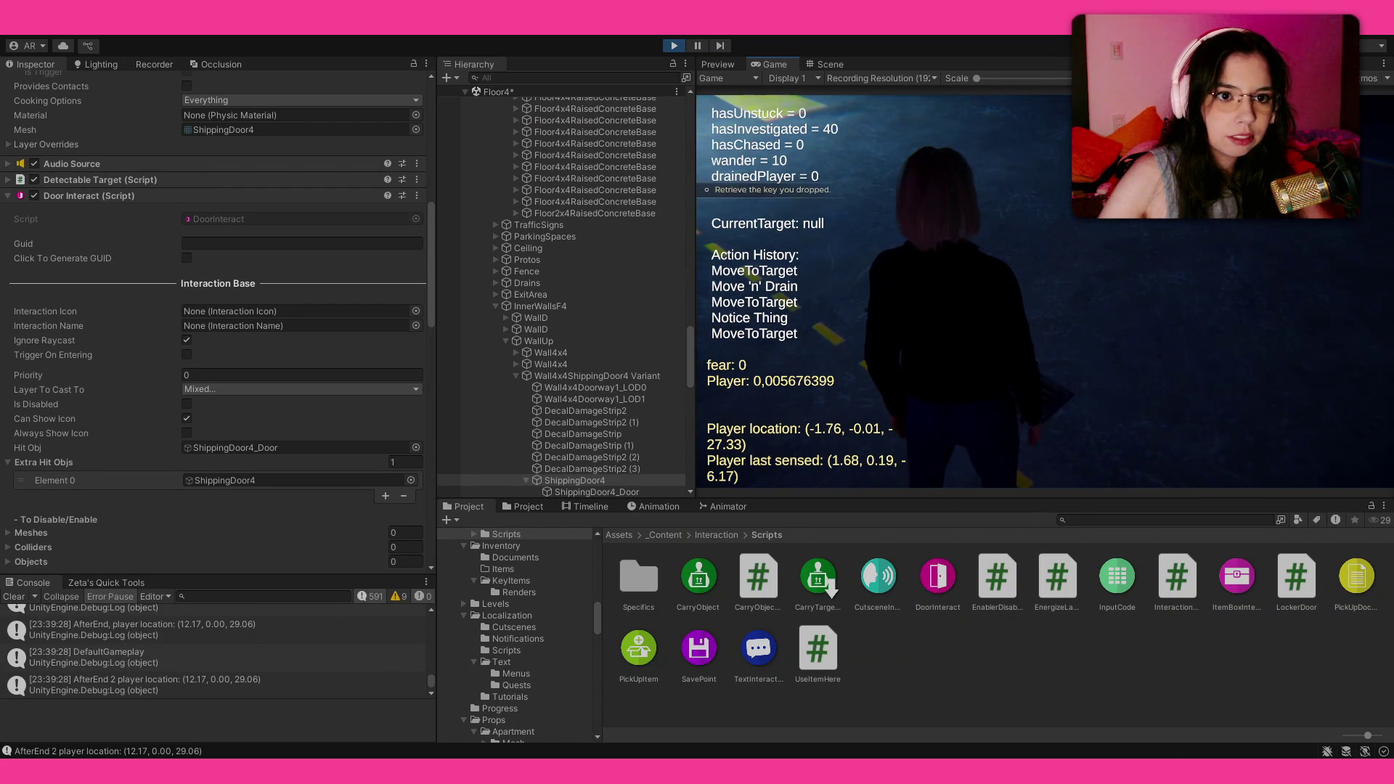
{"action": "key", "text": "Tab"}
Step: Use the Wire Hanger on the drain and confirm the 4F Gate Key is in the inventory
{"action": "left_click", "coordinate": [1093, 247]}
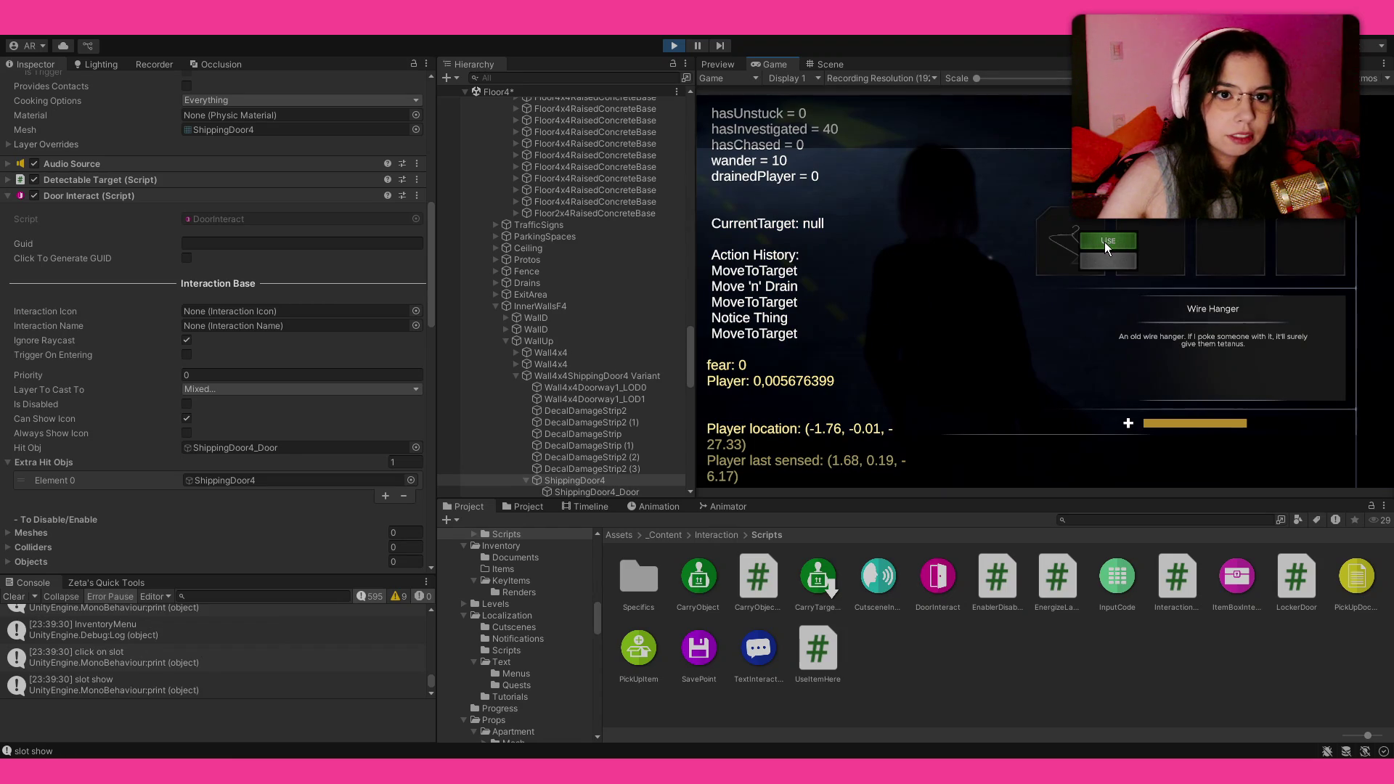
{"action": "key", "text": "Tab"}
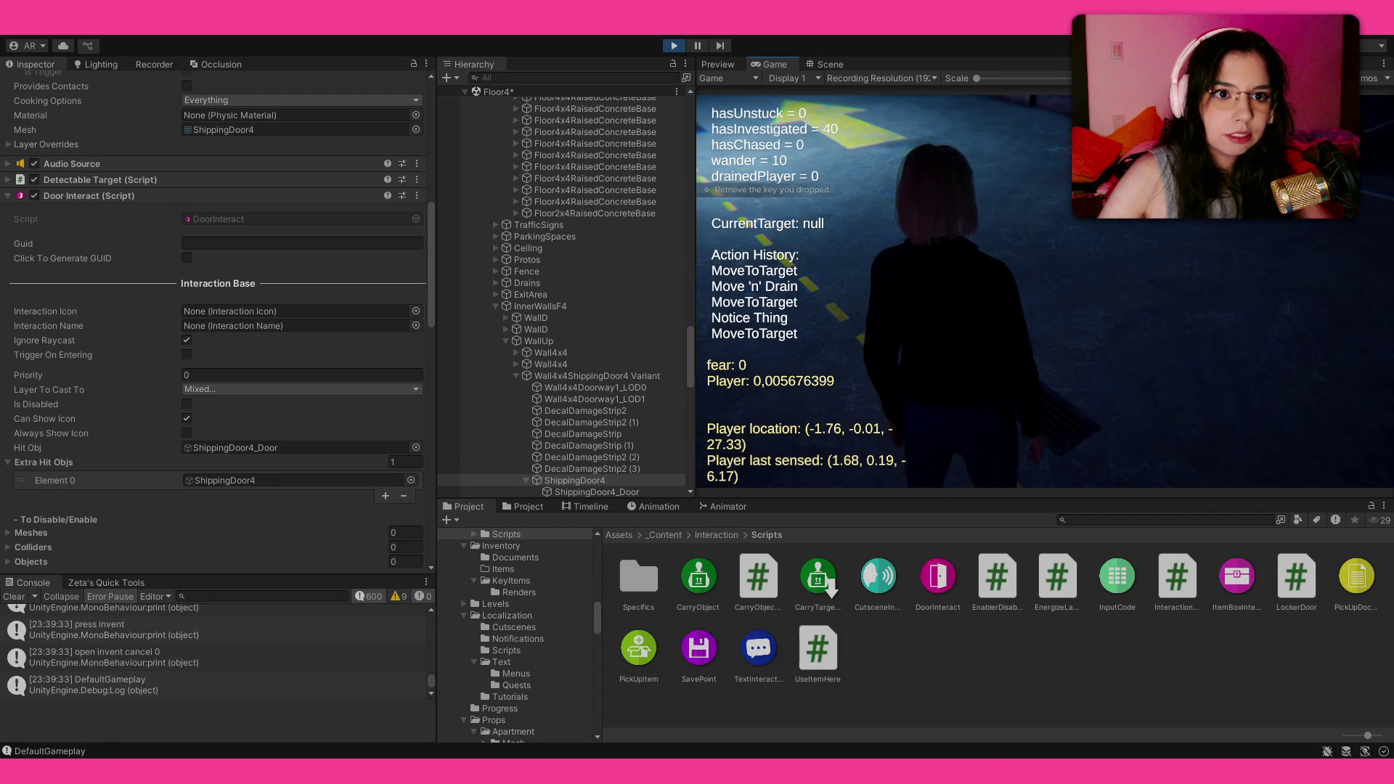
{"action": "key", "text": "Tab"}
{"action": "left_click", "coordinate": [1082, 238]}
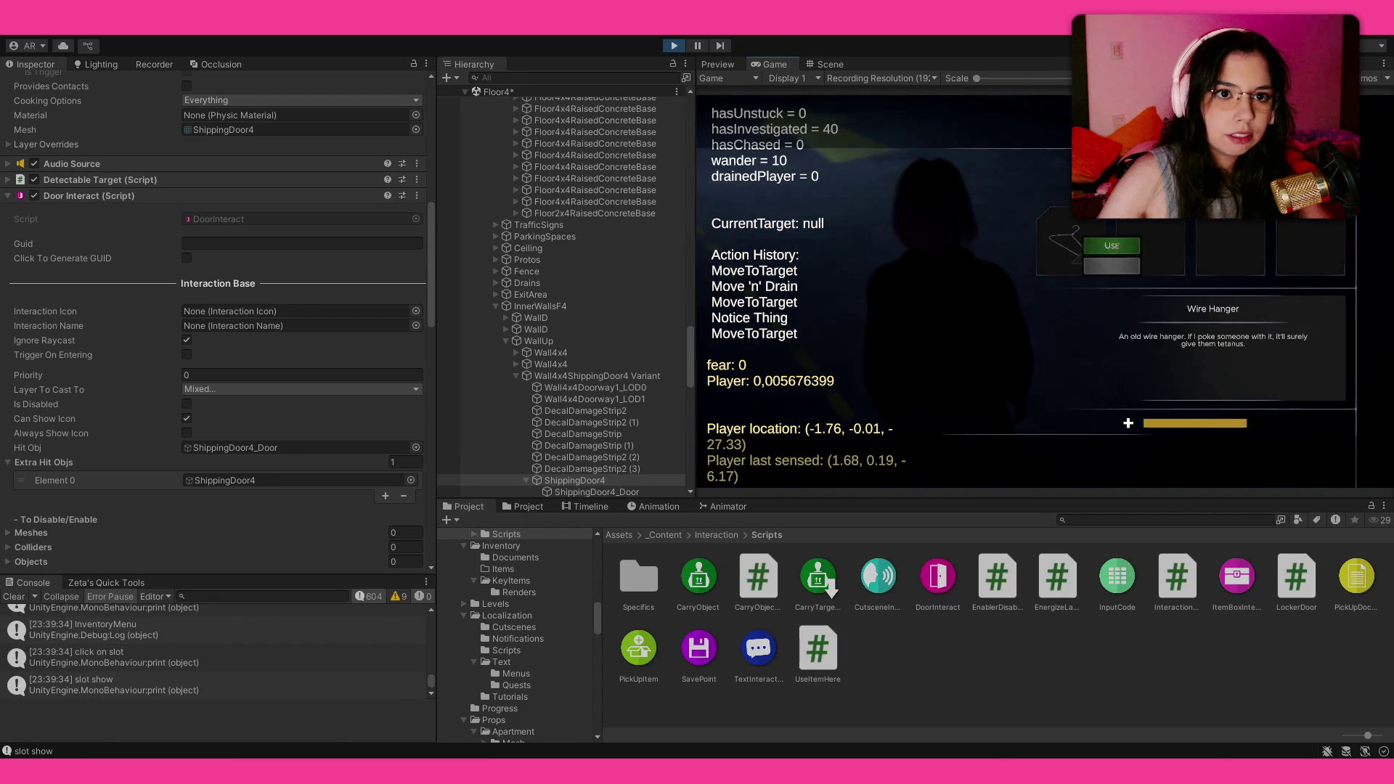
{"action": "left_click", "coordinate": [1110, 242]}
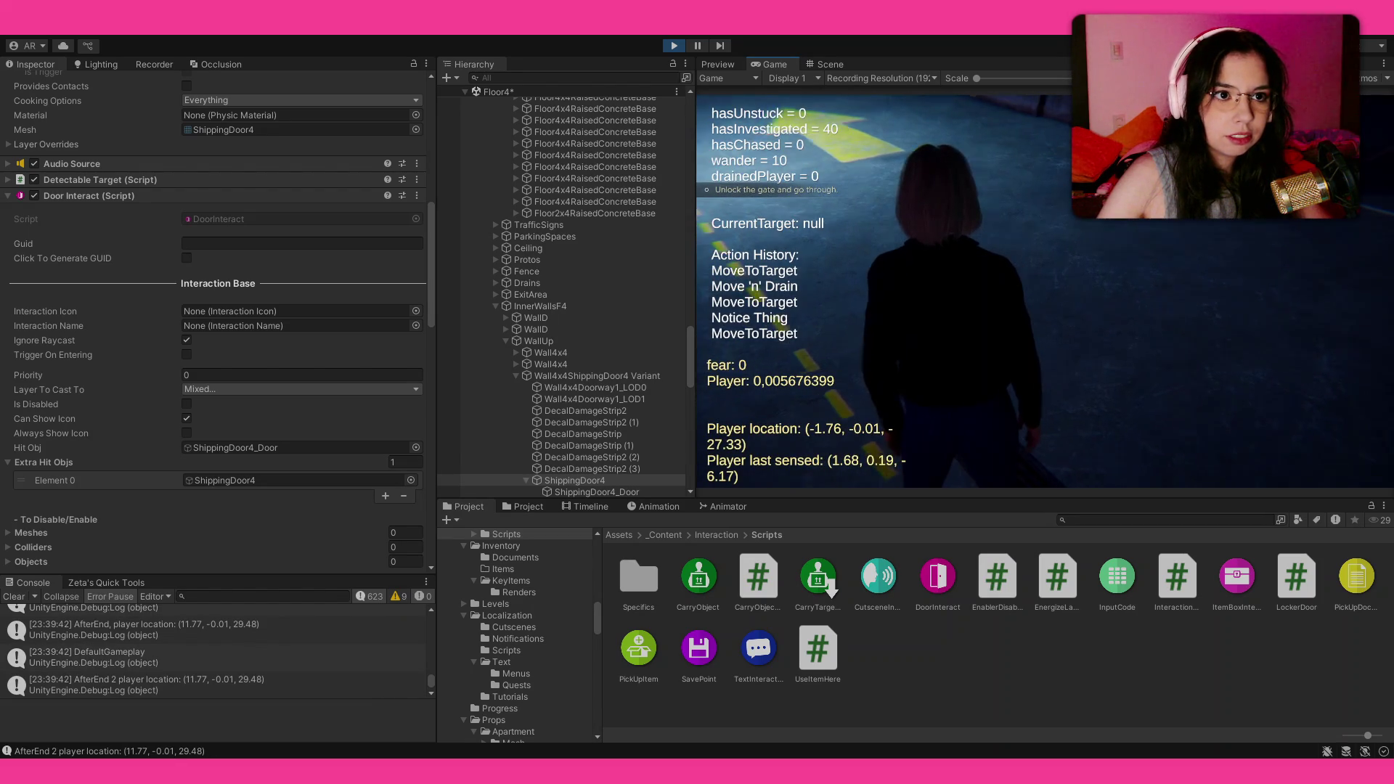
{"action": "key", "text": "Tab"}
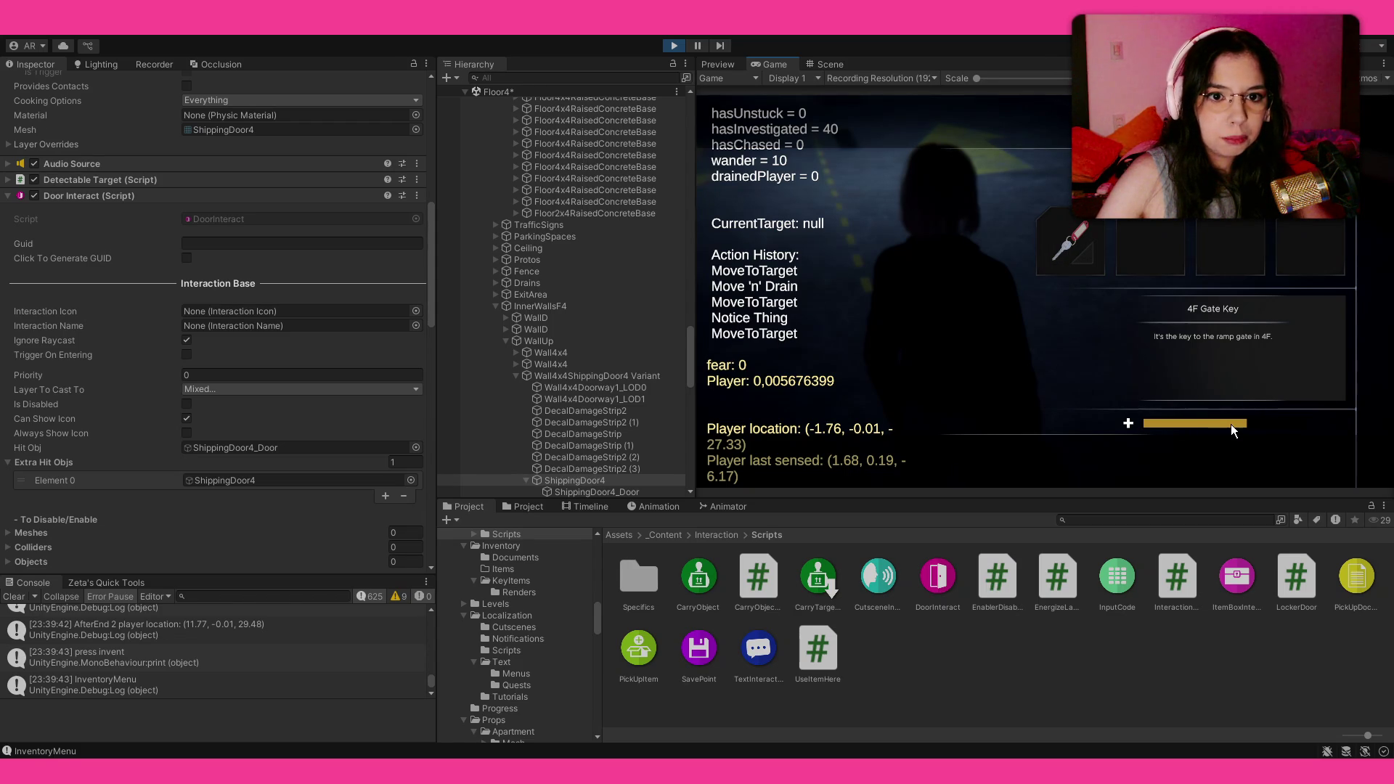
{"action": "key", "text": "Tab"}
Step: Walk across the parking floor to the lit chain-link fence gate
{"action": "key", "text": "w"}
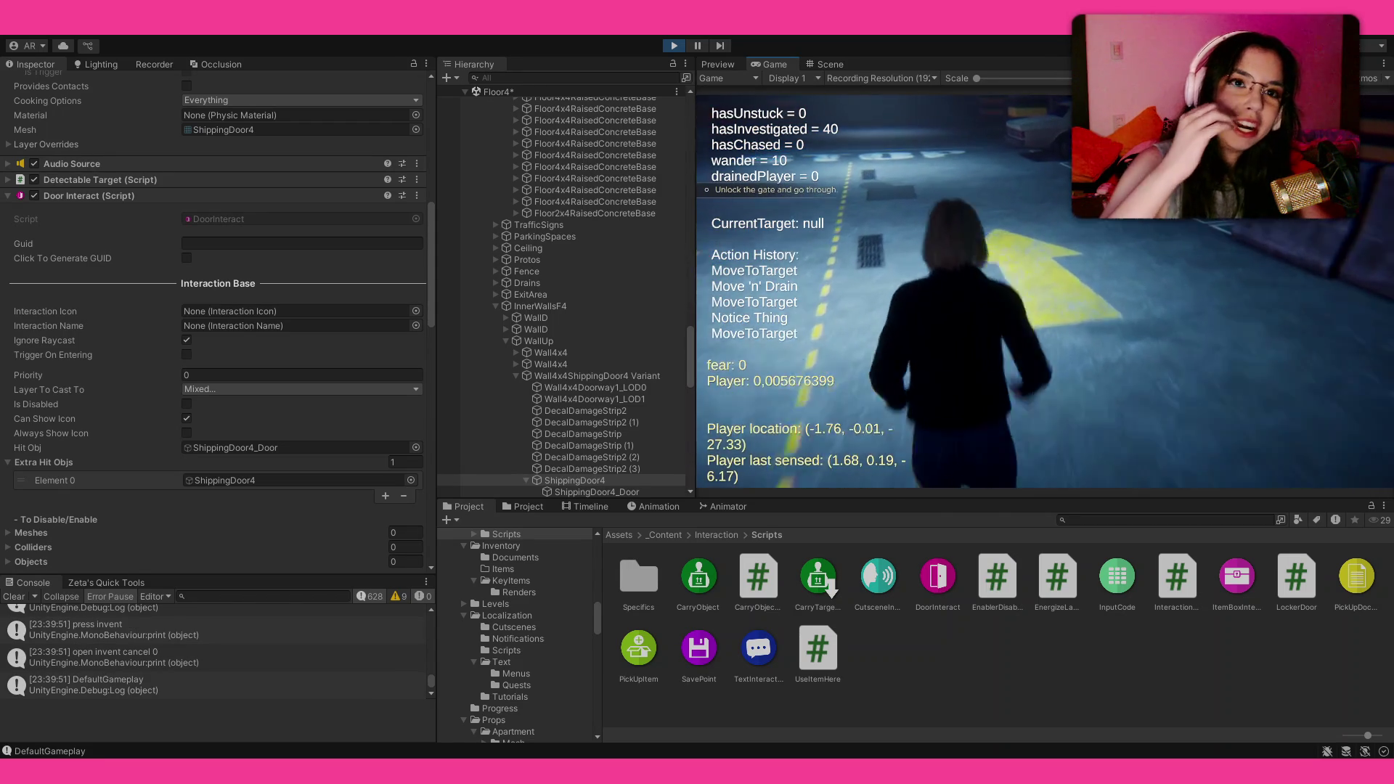
{"action": "key", "text": "w"}
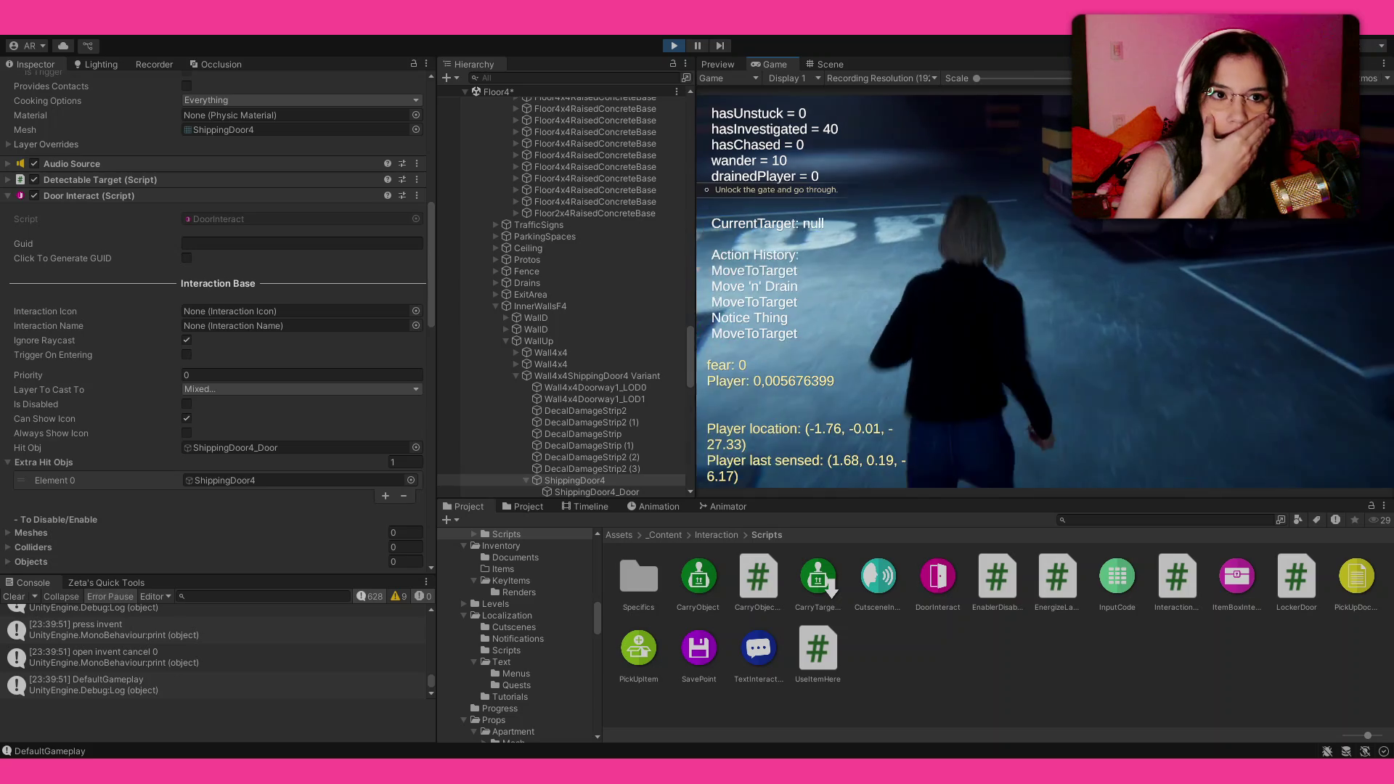
{"action": "key", "text": "w"}
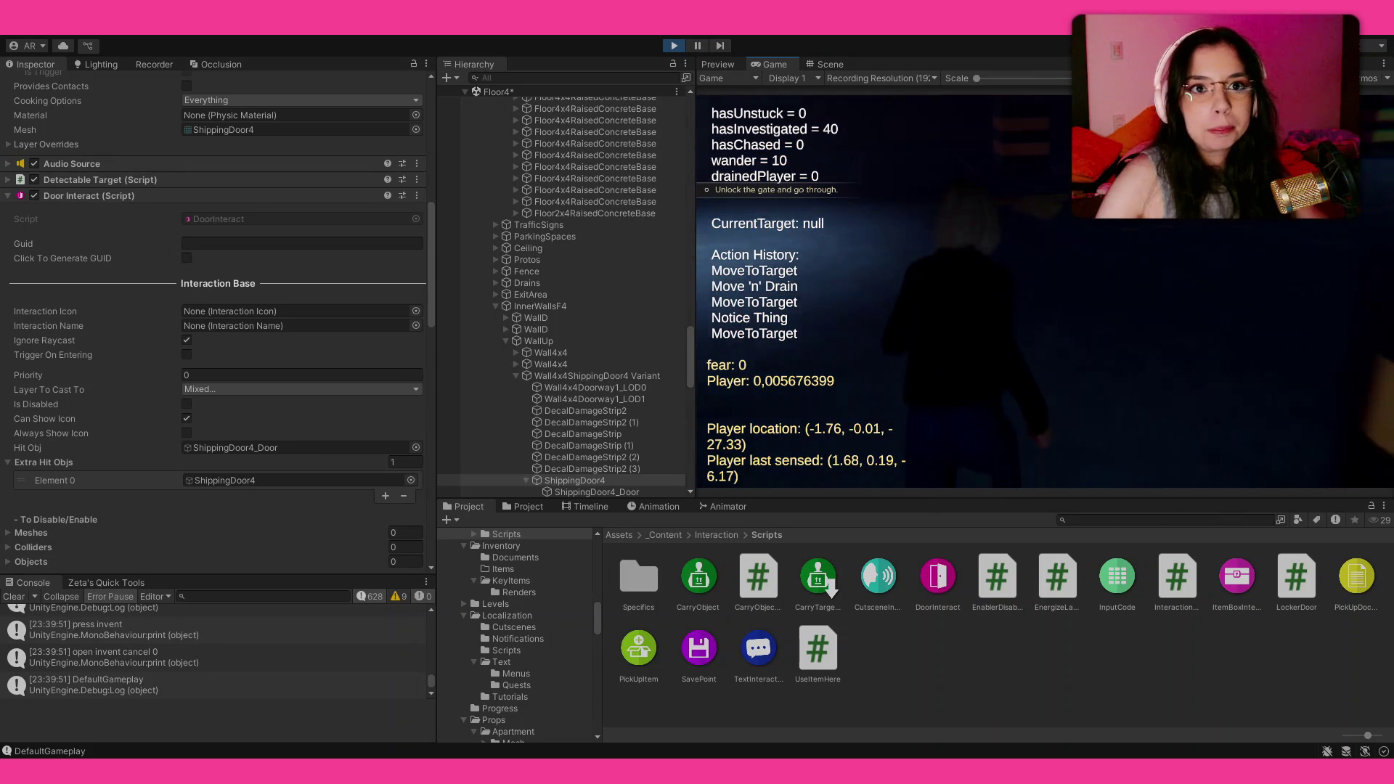
{"action": "key", "text": "w"}
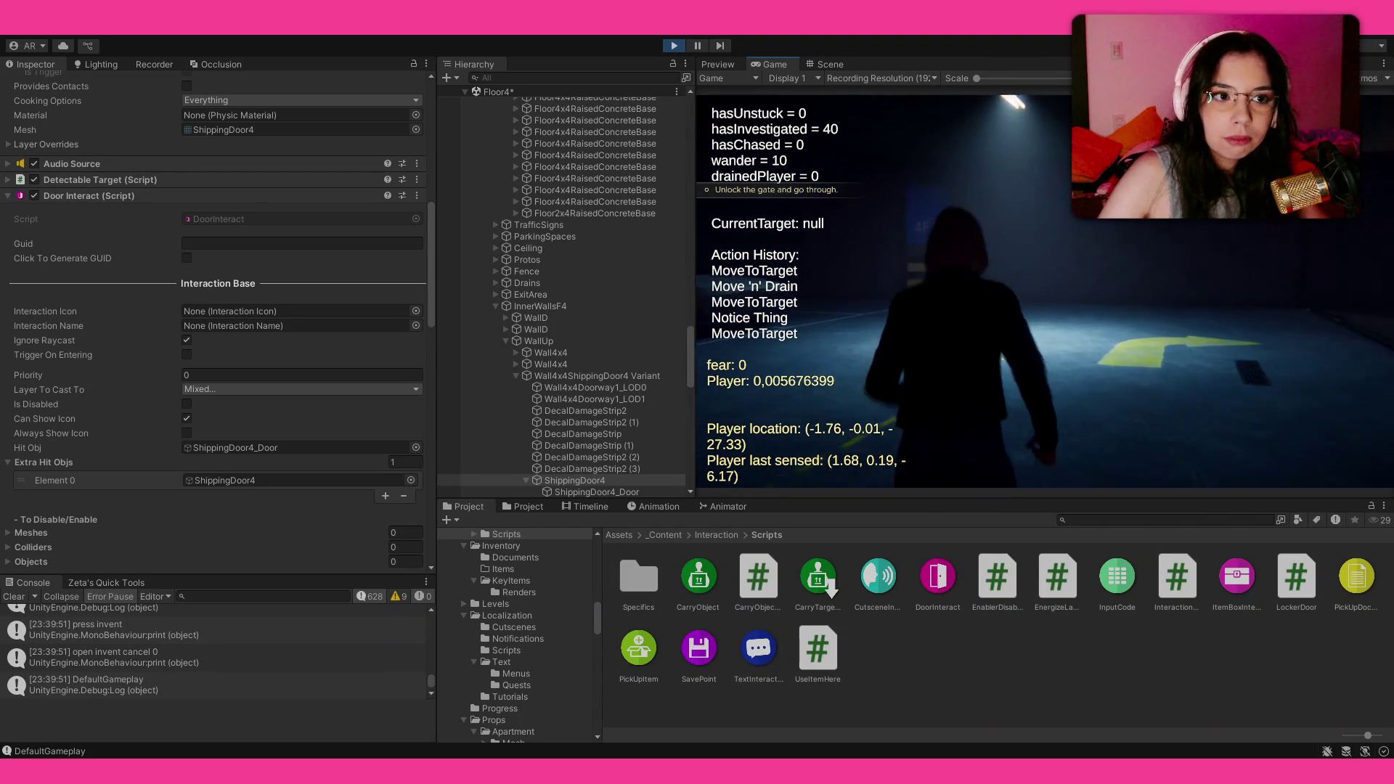
{"action": "key", "text": "w"}
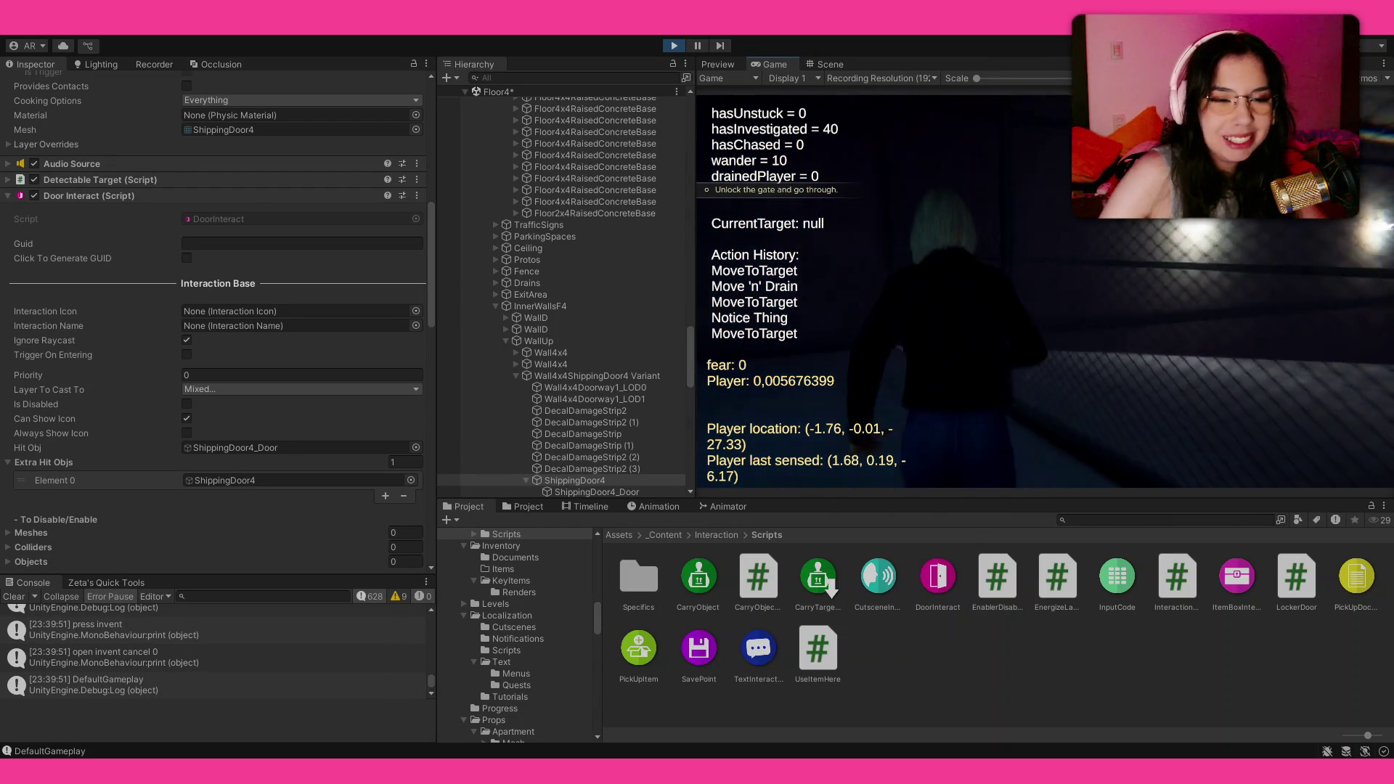
{"action": "right_click", "coordinate": [1045, 291]}
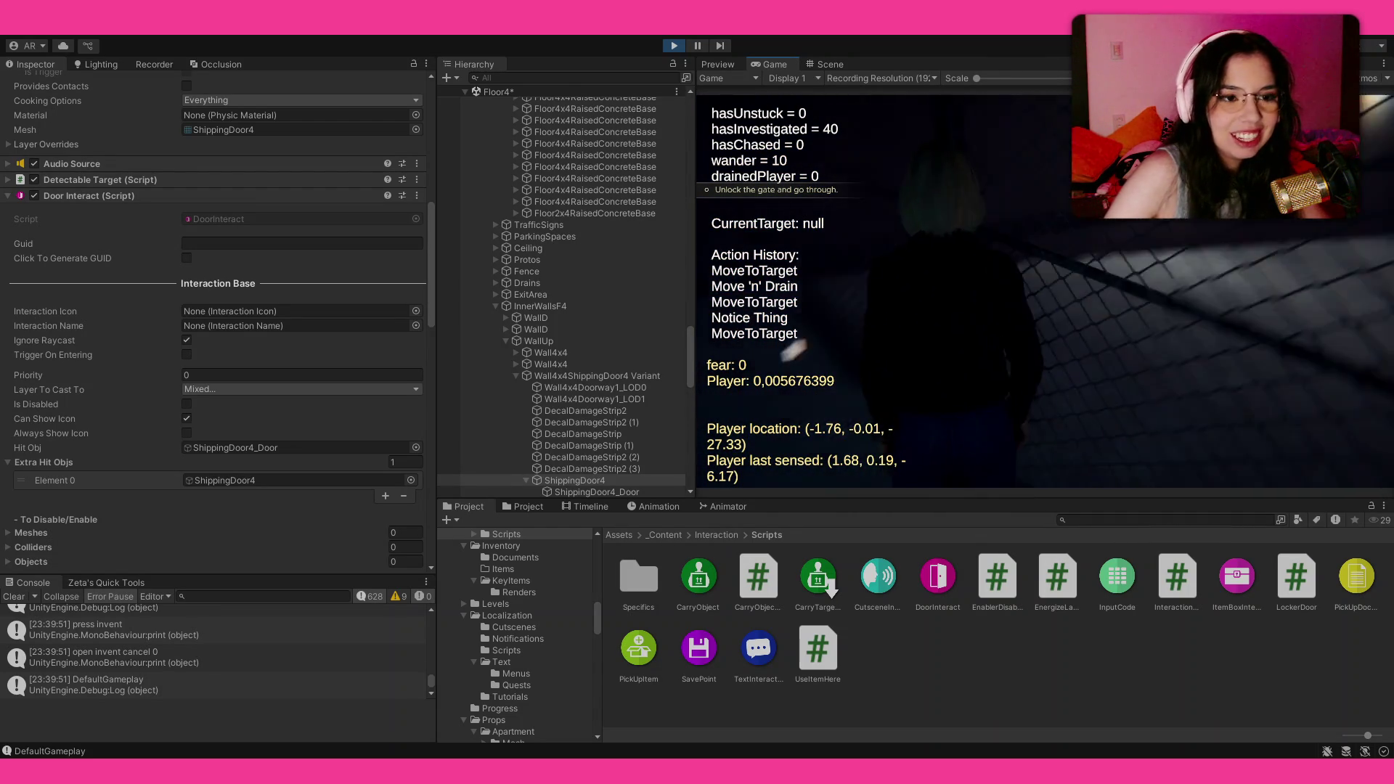
{"action": "right_click", "coordinate": [1044, 291]}
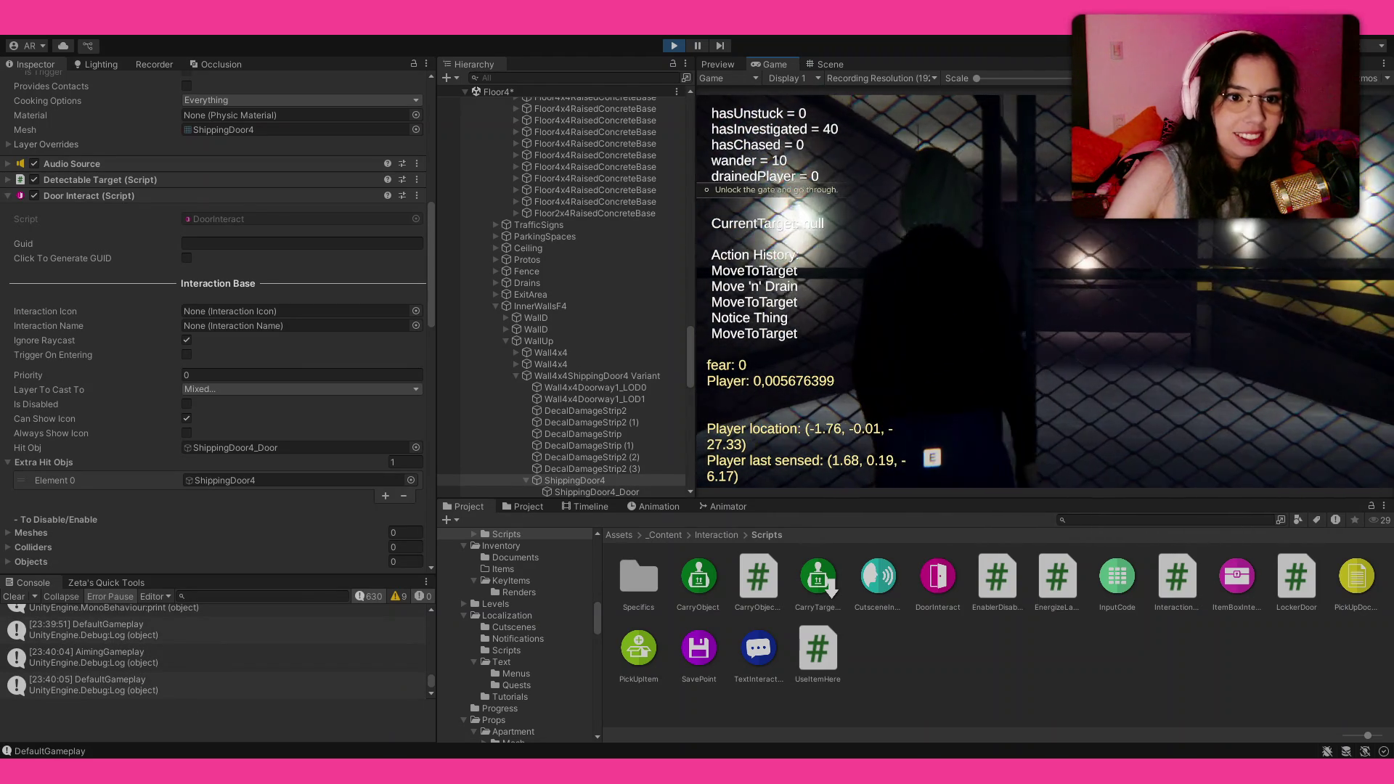
Step: Try the locked gate, then use the 4F Gate Key on it from the inventory
{"action": "key", "text": "e"}
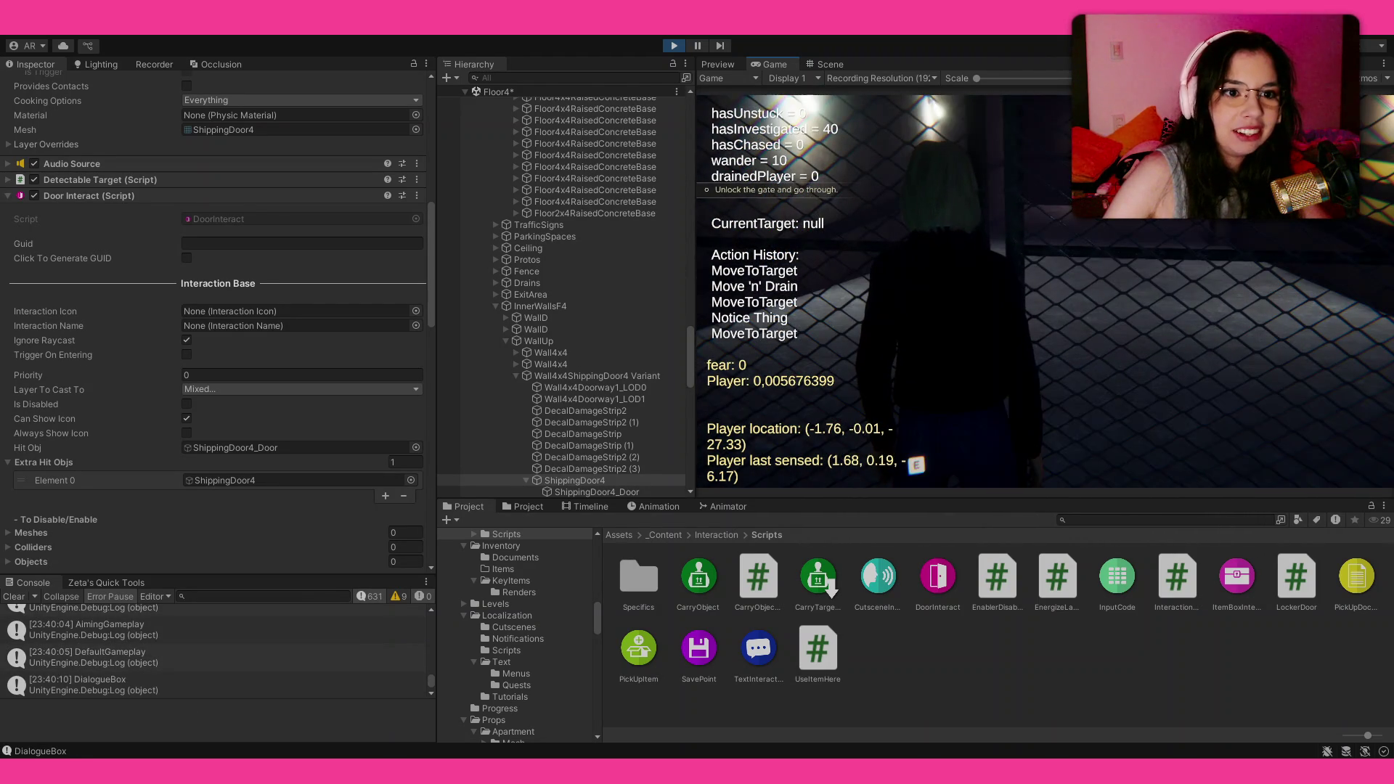
{"action": "key", "text": "Tab"}
{"action": "left_click", "coordinate": [1061, 260]}
{"action": "left_click", "coordinate": [1094, 270]}
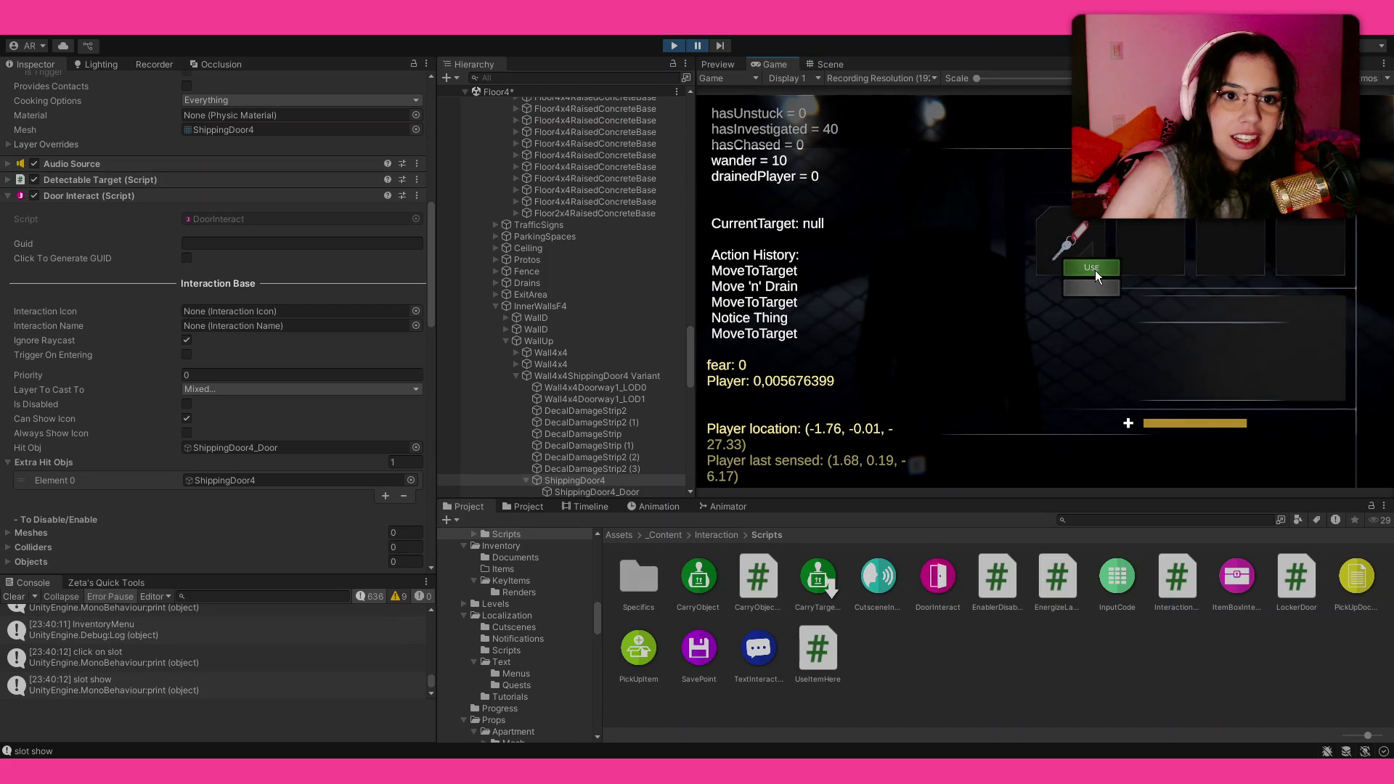
{"action": "key", "text": "ctrl+2"}
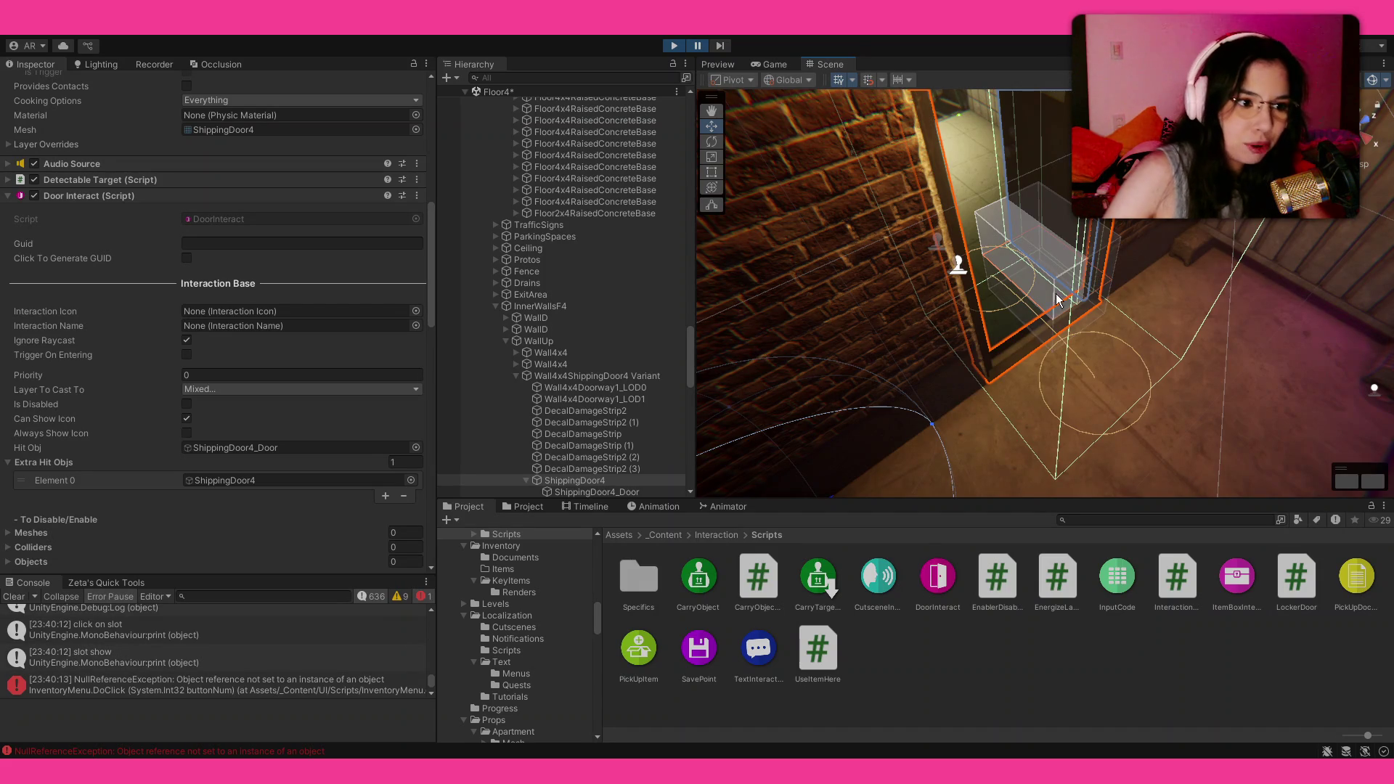
Step: Select the NullReferenceException in the Console and stop the playtest
{"action": "left_click", "coordinate": [350, 688]}
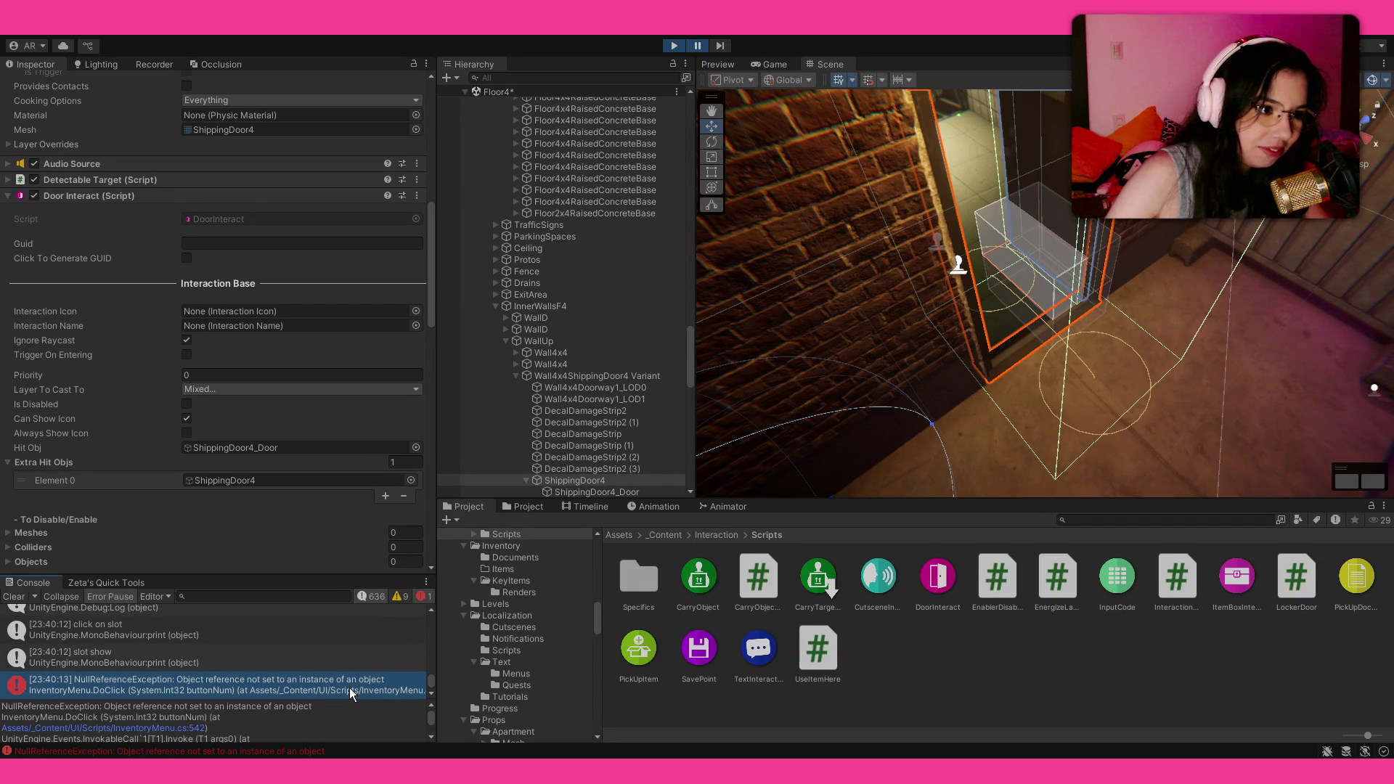
{"action": "left_click", "coordinate": [676, 46]}
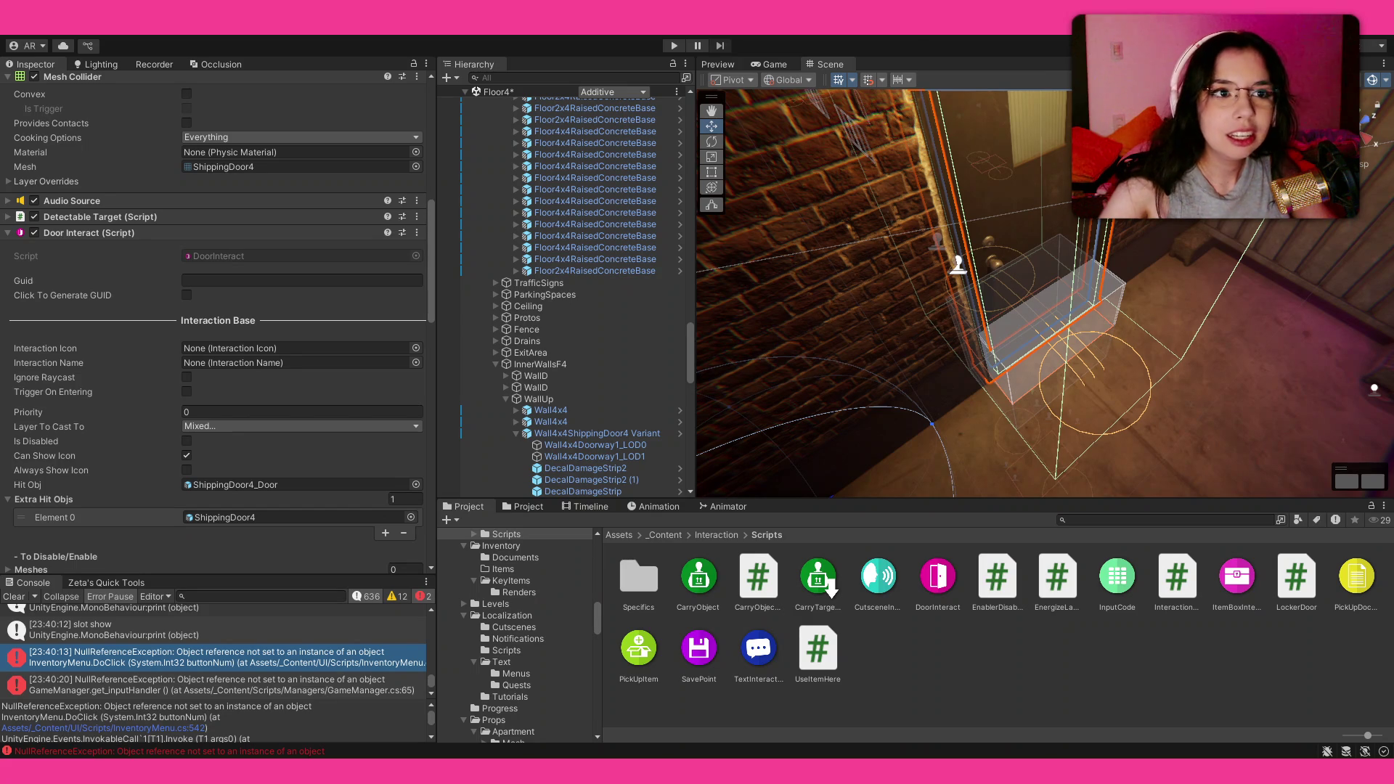
Step: Inspect the GameManager and InventoryMenu.DoClick errors and follow the InventoryMenu.cs:542 reference
{"action": "left_click", "coordinate": [308, 682]}
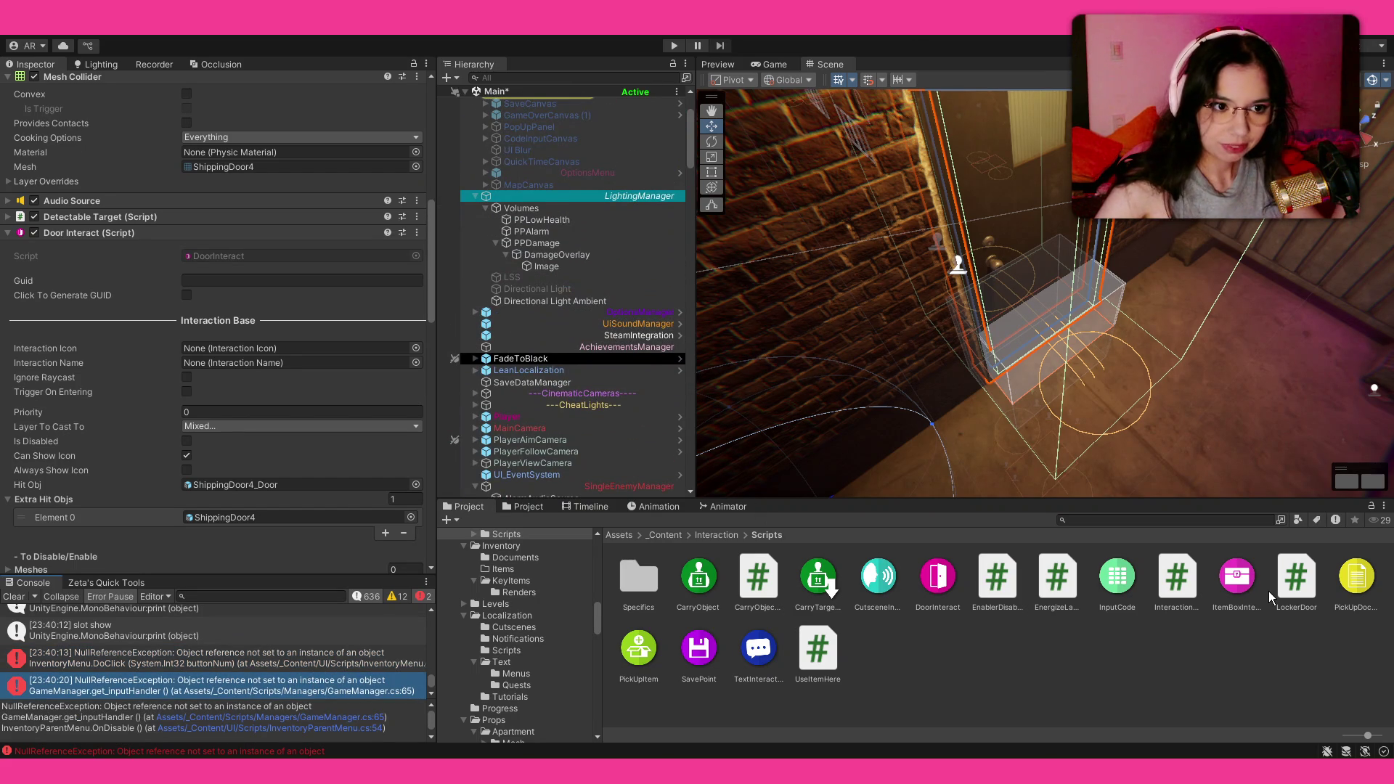
{"action": "left_click", "coordinate": [294, 660]}
{"action": "scroll", "coordinate": [234, 732], "scroll_direction": "down", "scroll_amount": 2}
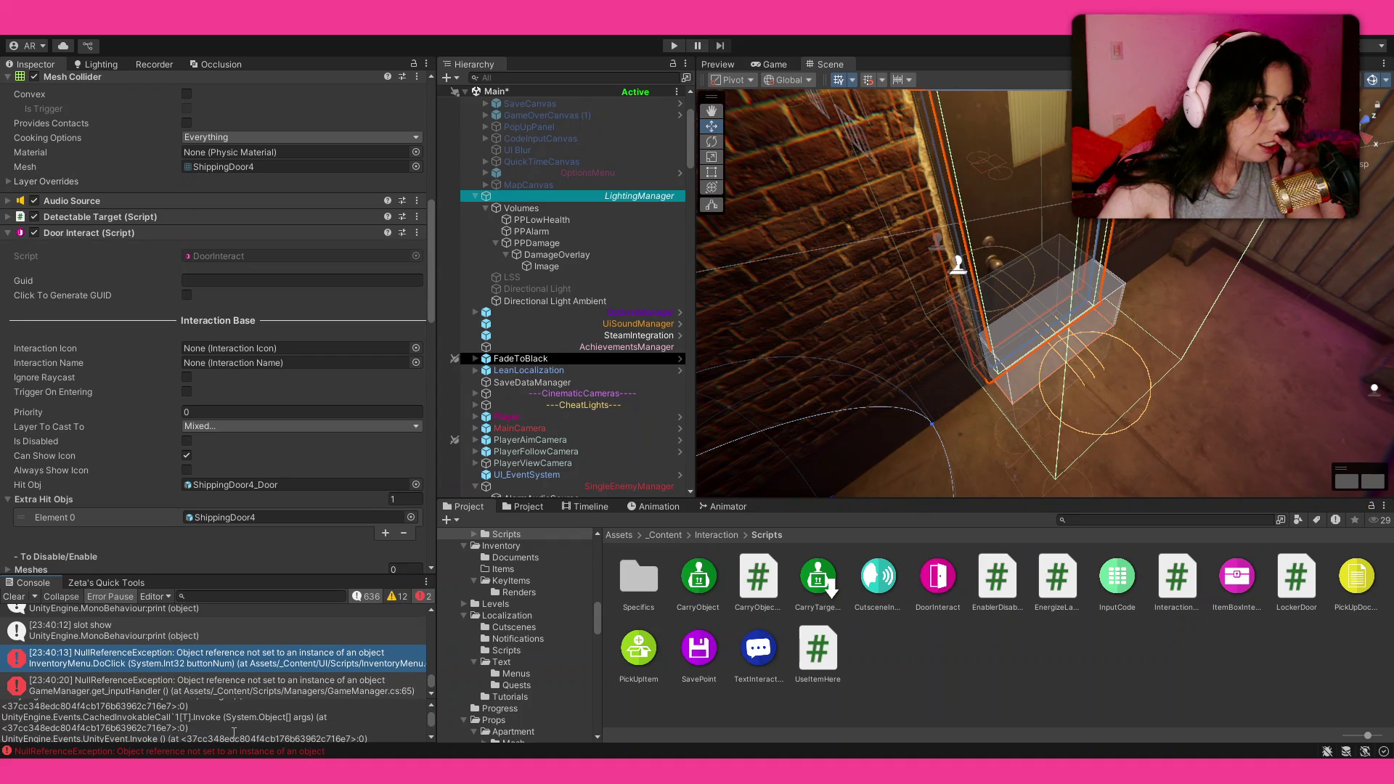
{"action": "scroll", "coordinate": [234, 732], "scroll_direction": "up", "scroll_amount": 2}
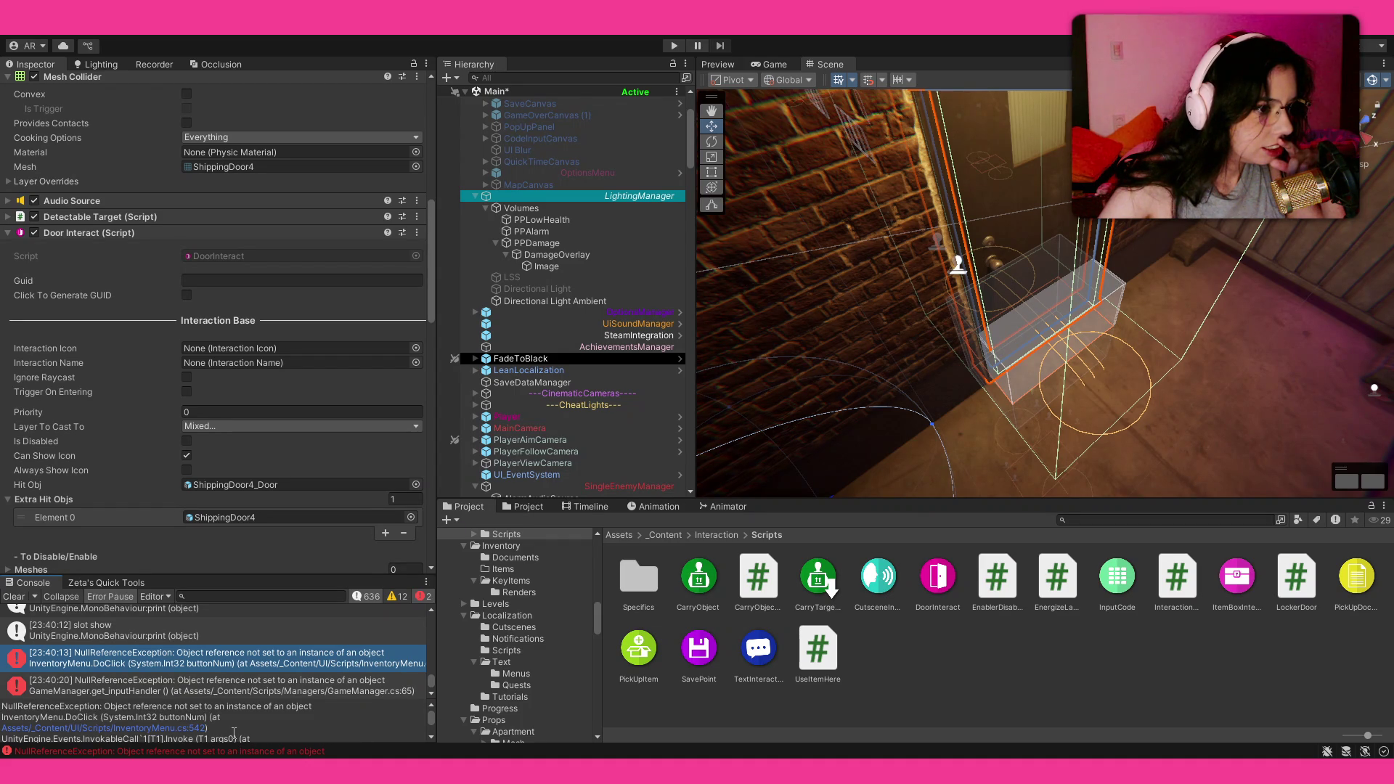
{"action": "double_click", "coordinate": [196, 728]}
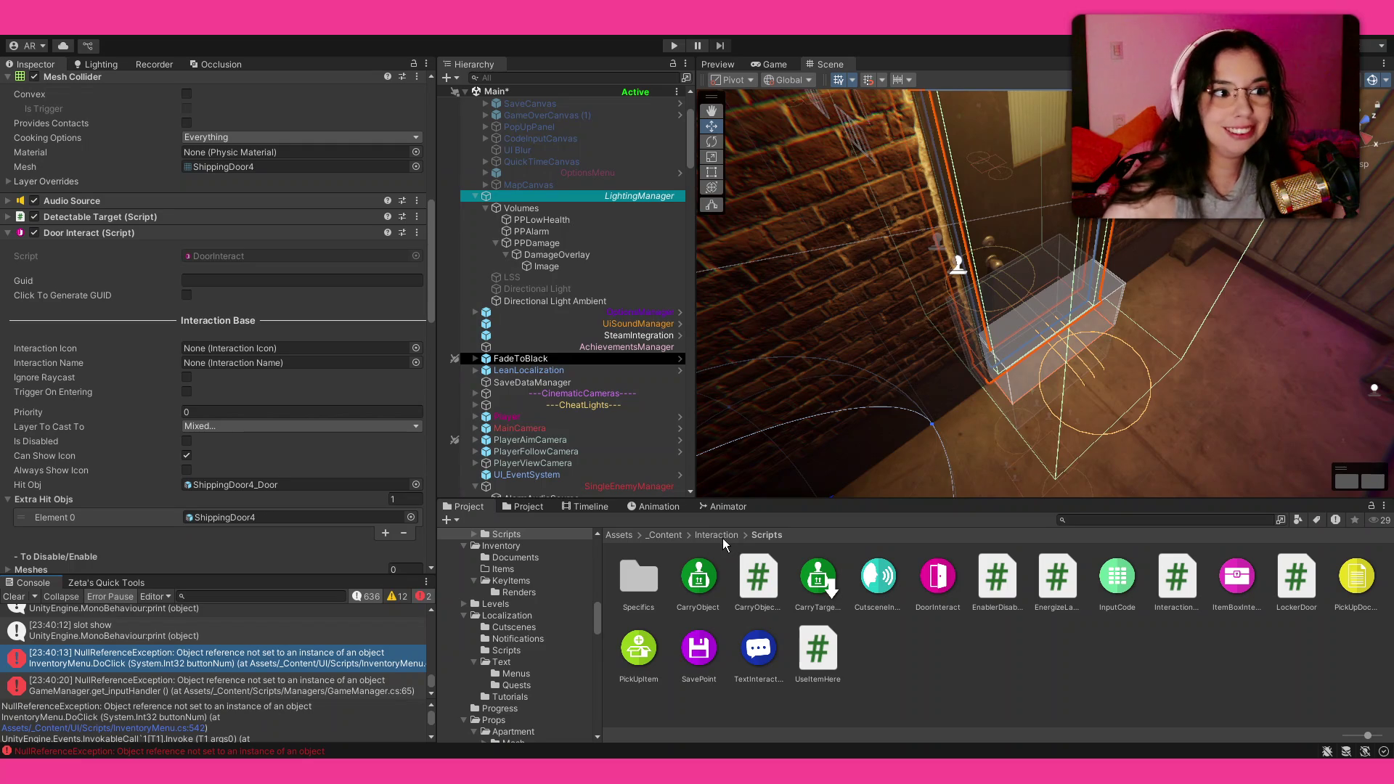
Step: Navigate from _Content into Inventory > KeyItems and select the 4FGateKey asset
{"action": "left_click", "coordinate": [186, 455]}
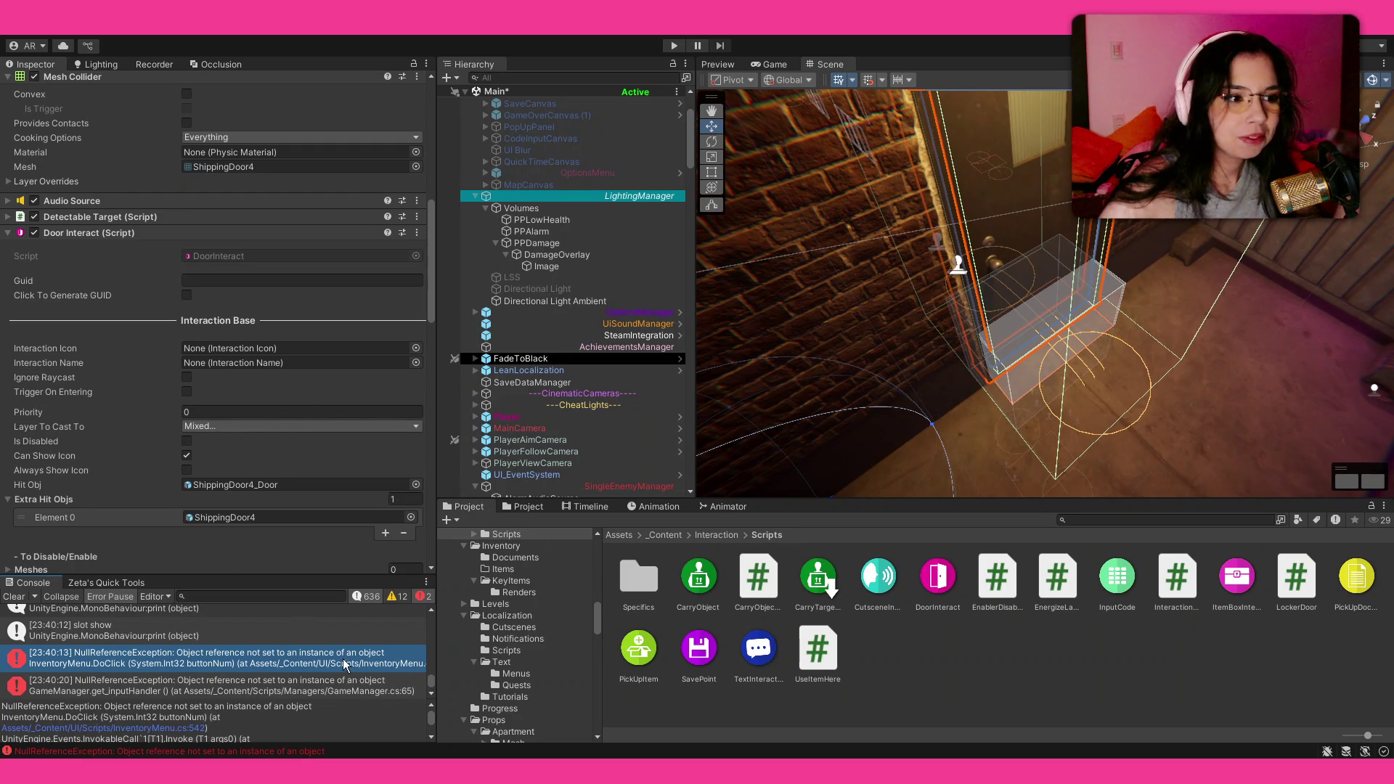
{"action": "left_click", "coordinate": [663, 534]}
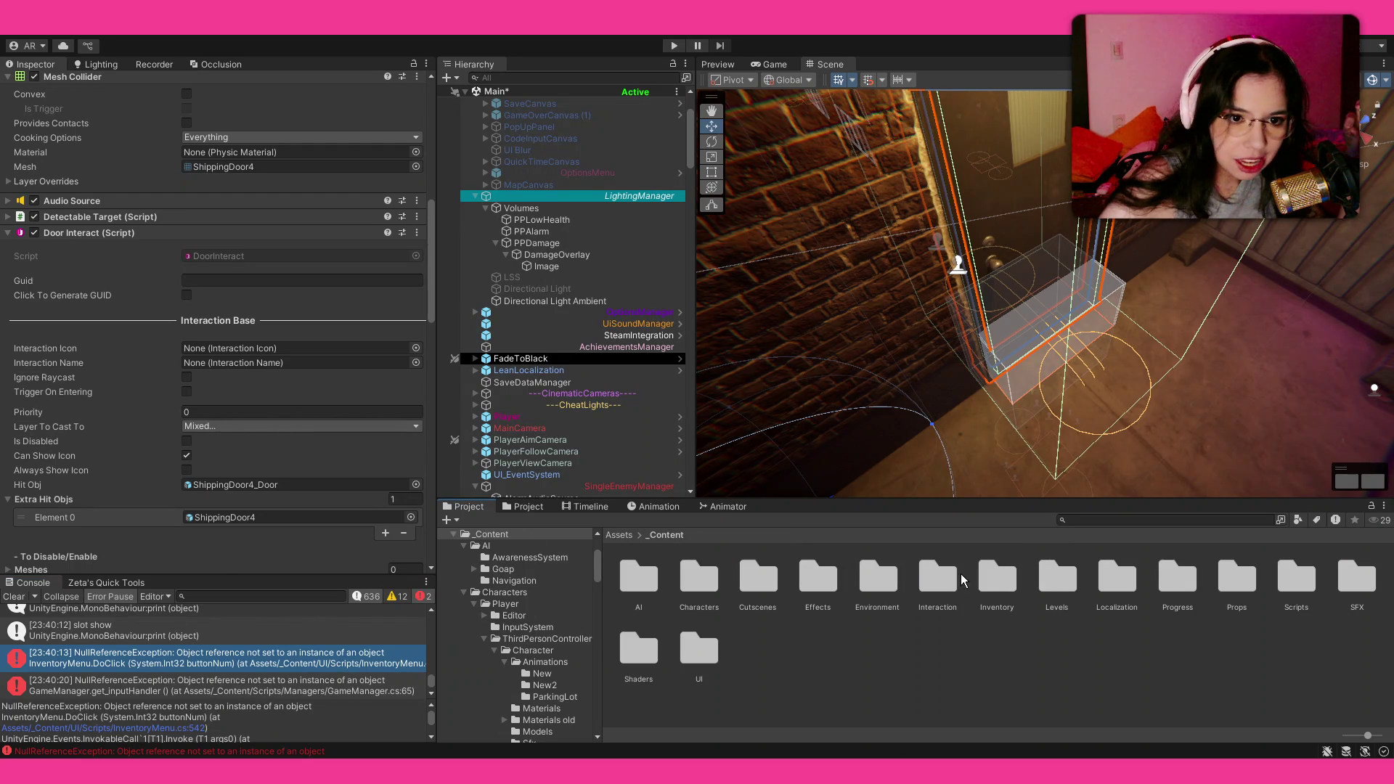
{"action": "double_click", "coordinate": [1002, 578]}
{"action": "double_click", "coordinate": [752, 581]}
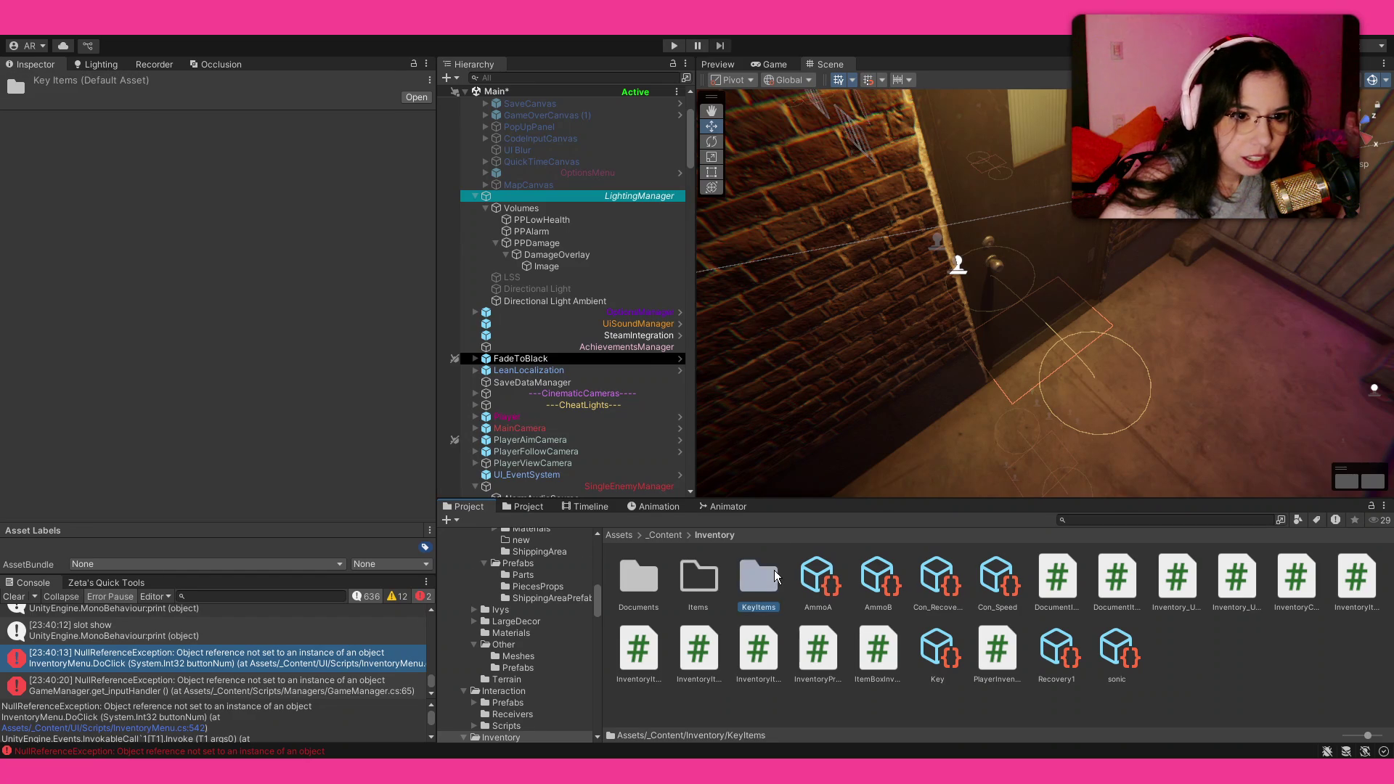
{"action": "left_click", "coordinate": [699, 579]}
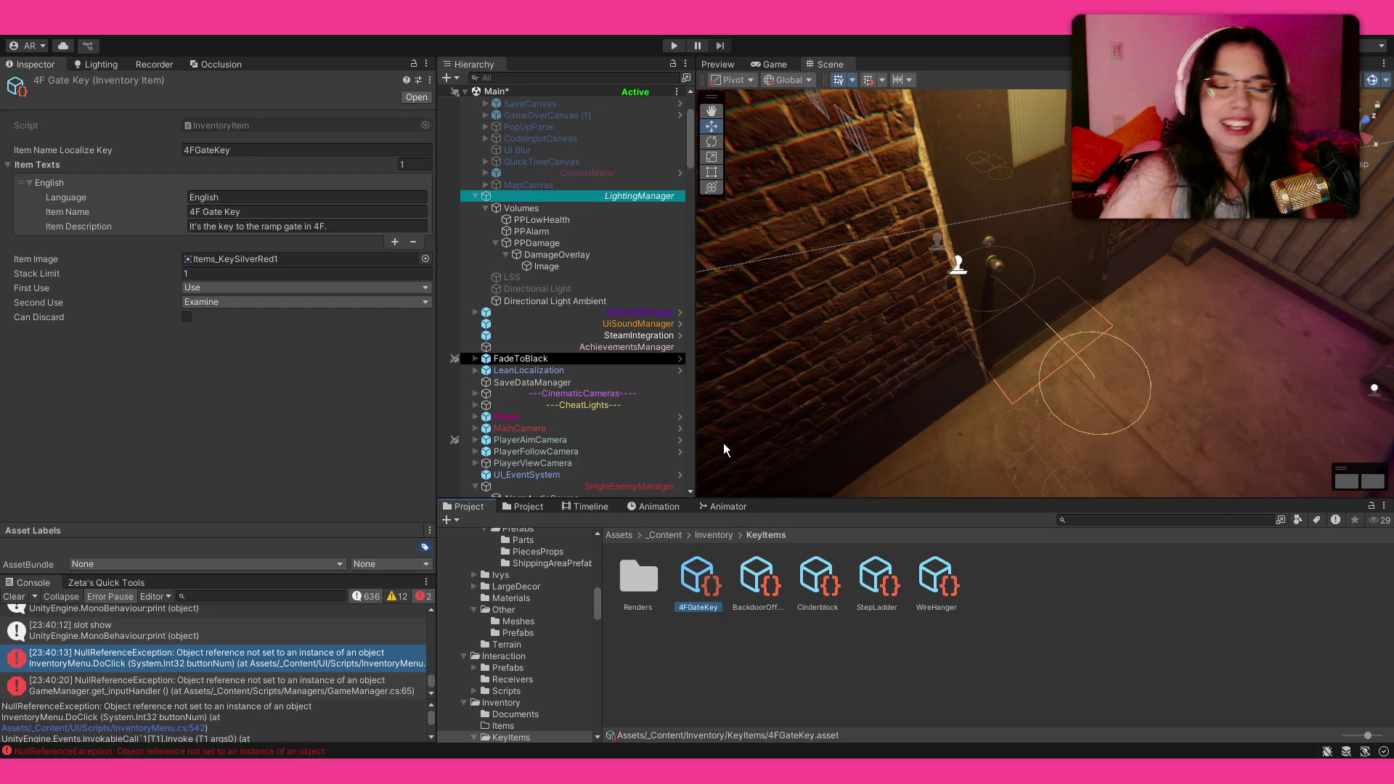
Step: Pan and orbit the Scene view from the door over to the dark parking area
{"action": "left_click_drag", "start_coordinate": [835, 323], "coordinate": [877, 316]}
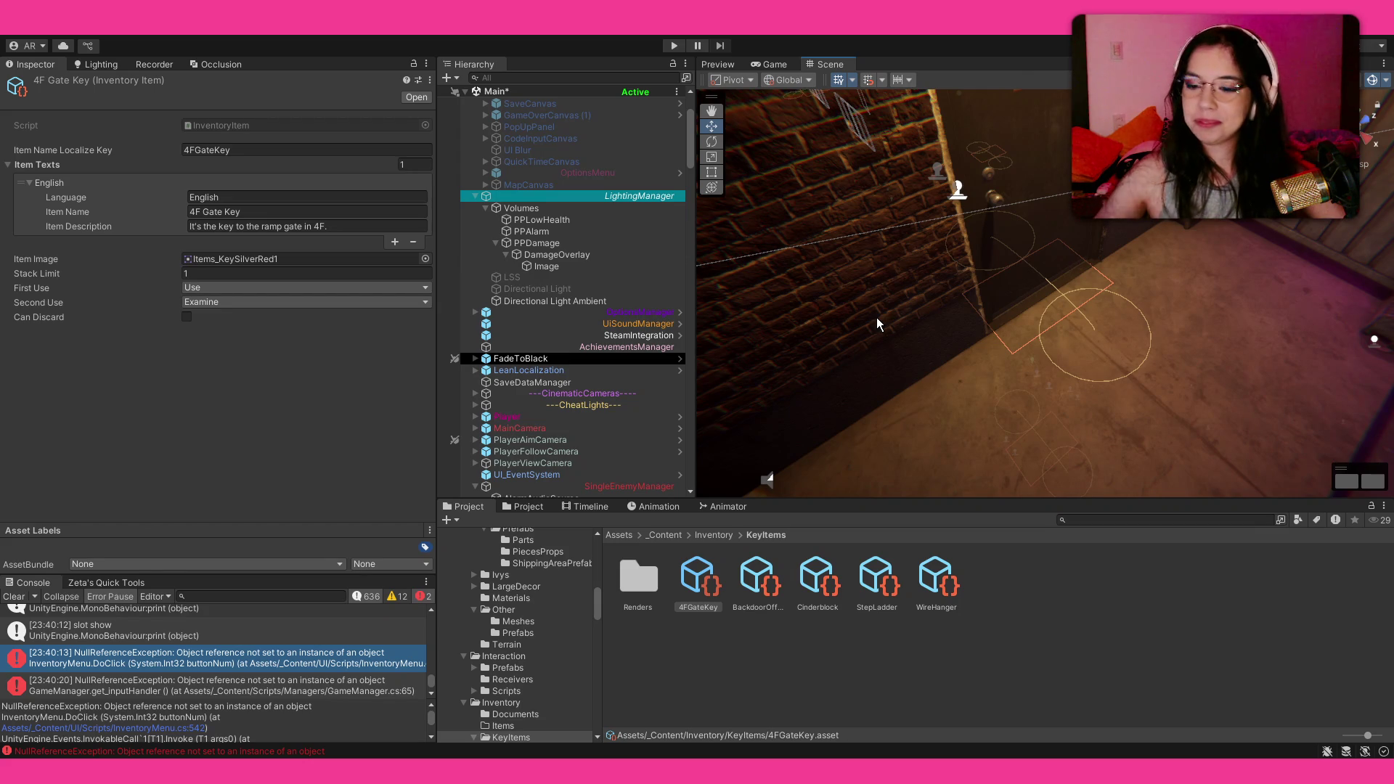
{"action": "mouse_move", "coordinate": [904, 250]}
{"action": "left_mouse_down"}
{"action": "mouse_move", "coordinate": [1020, 211]}
{"action": "mouse_move", "coordinate": [1036, 133]}
{"action": "mouse_move", "coordinate": [955, 177]}
{"action": "mouse_move", "coordinate": [1013, 181]}
{"action": "left_mouse_up"}
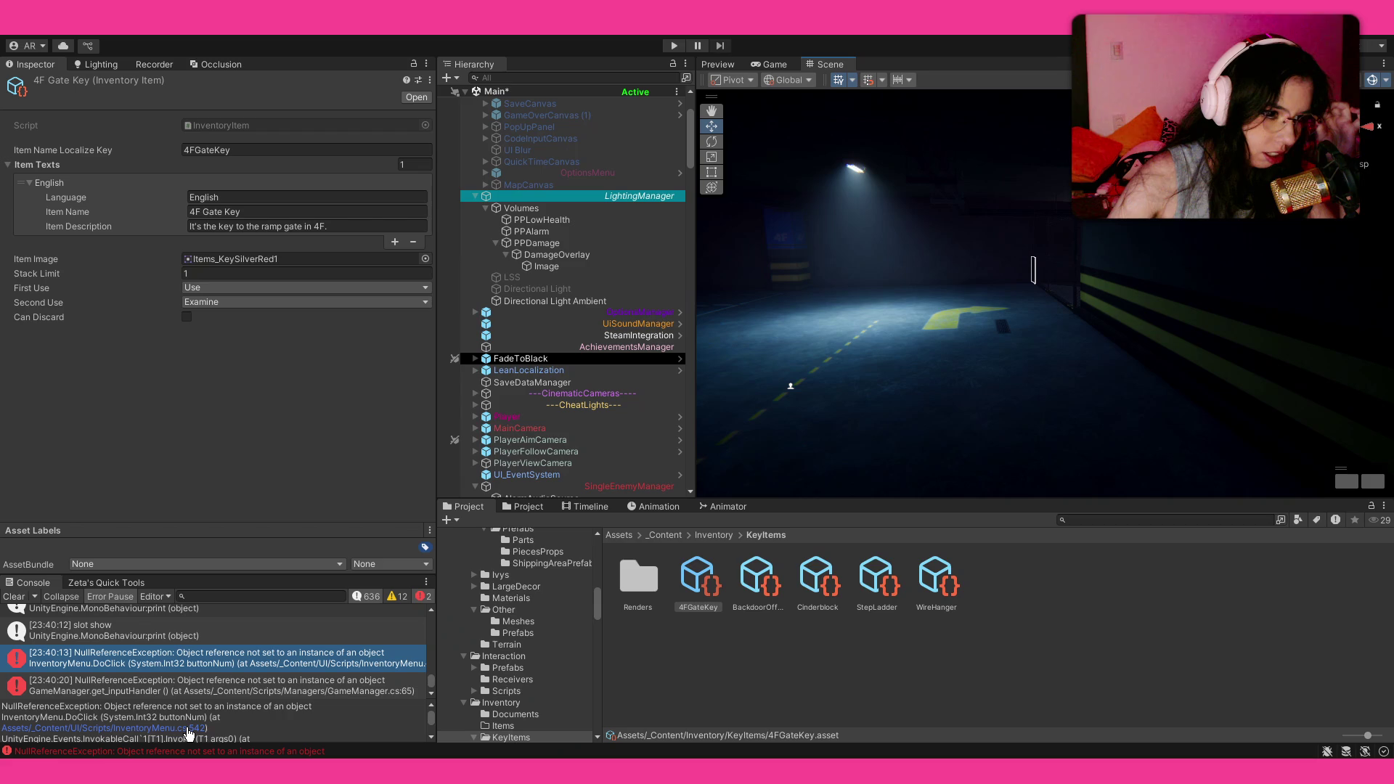
{"action": "scroll", "coordinate": [187, 730], "scroll_direction": "down", "scroll_amount": 3}
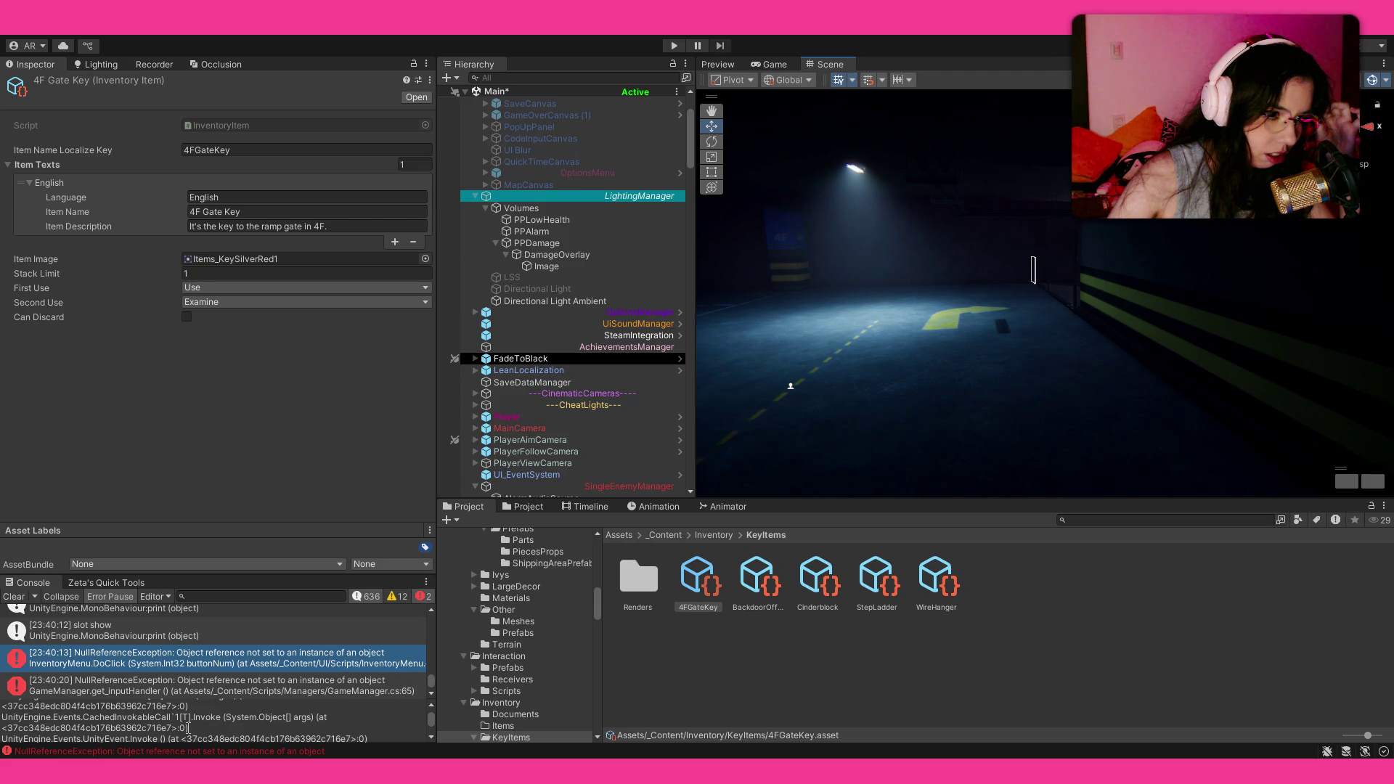
{"action": "scroll", "coordinate": [187, 728], "scroll_direction": "down", "scroll_amount": 5}
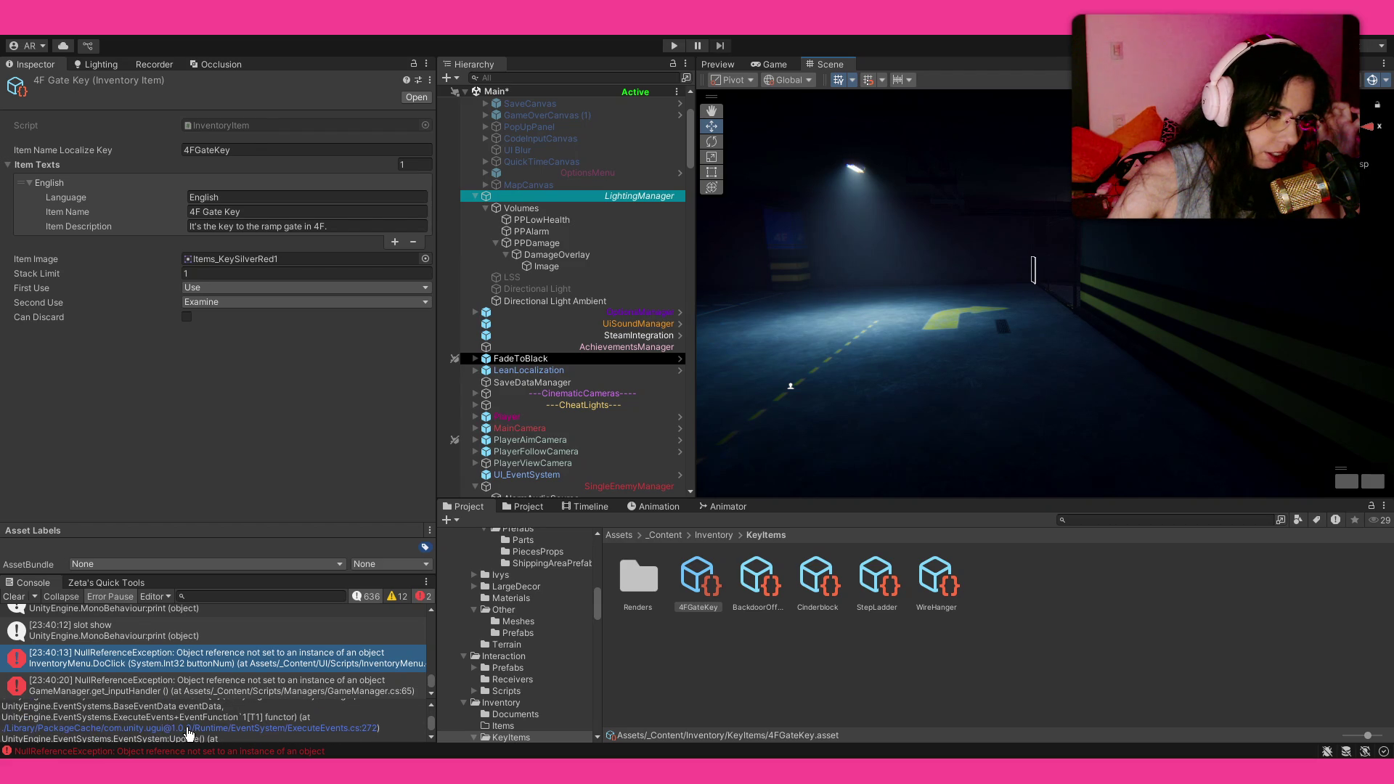
{"action": "scroll", "coordinate": [187, 729], "scroll_direction": "down", "scroll_amount": 2}
{"action": "mouse_move", "coordinate": [1038, 356]}
{"action": "left_mouse_down"}
{"action": "mouse_move", "coordinate": [1064, 359]}
{"action": "mouse_move", "coordinate": [1101, 324]}
{"action": "left_mouse_up"}
Step: Select Fence1_DoubleGateClosed and expand it to its TextInteraction (1) child
{"action": "left_click", "coordinate": [1101, 324]}
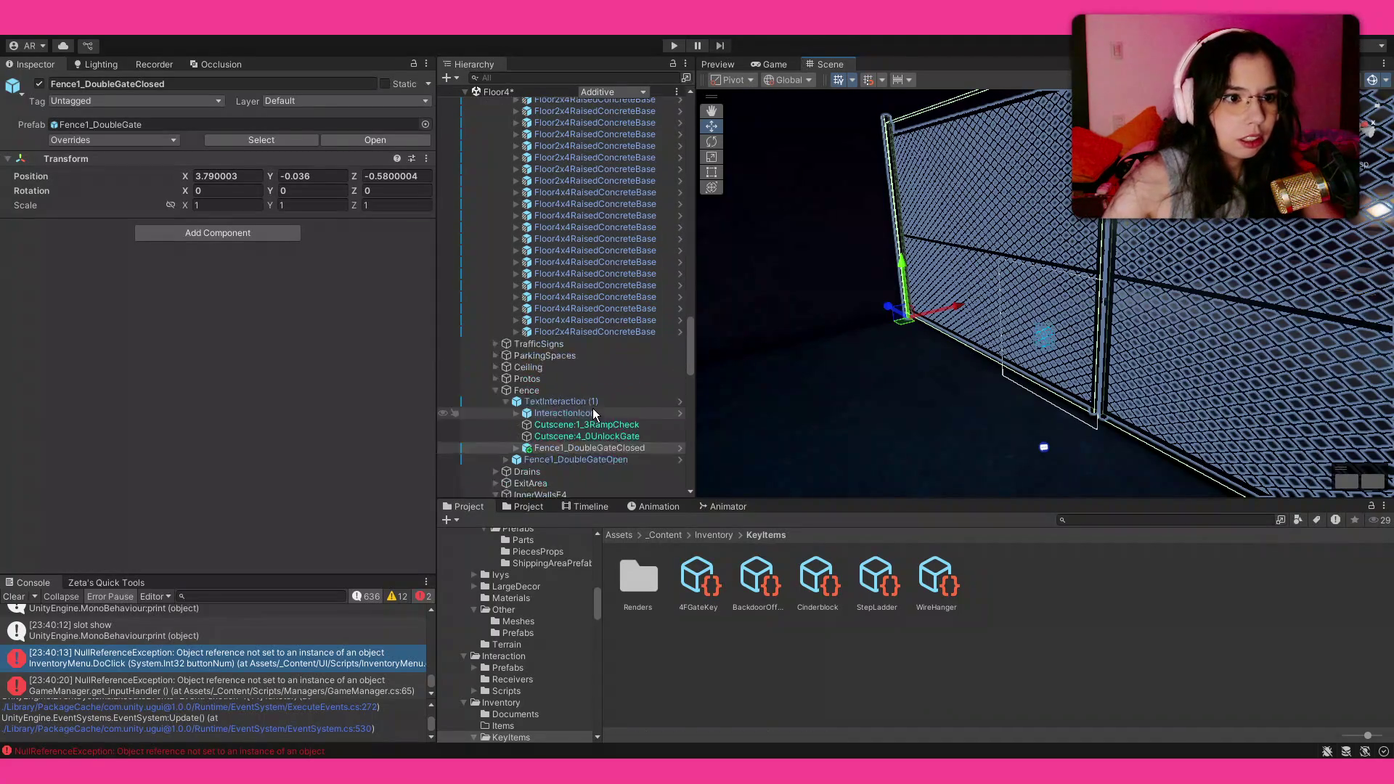
{"action": "left_click", "coordinate": [516, 404]}
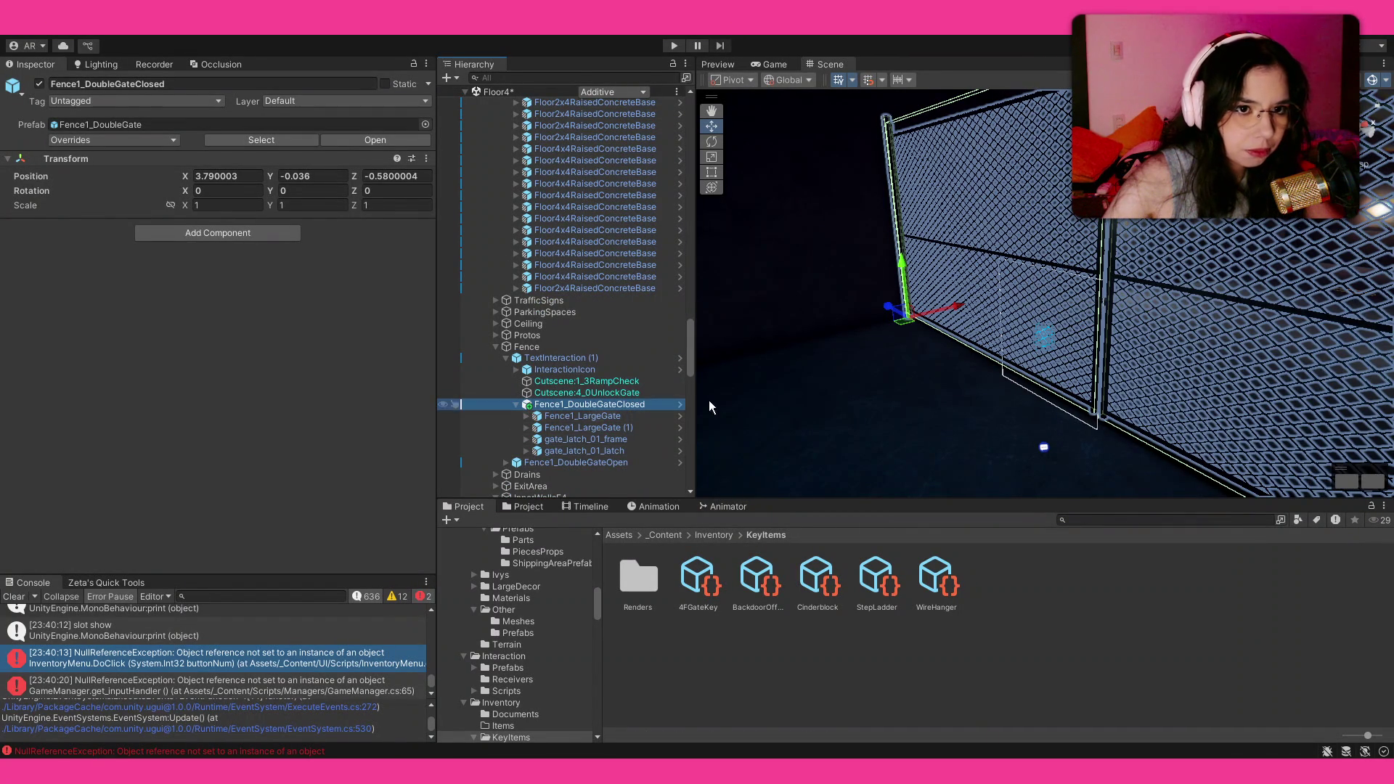
{"action": "left_click", "coordinate": [1044, 448]}
{"action": "mouse_move", "coordinate": [1046, 447]}
{"action": "left_mouse_down"}
{"action": "mouse_move", "coordinate": [966, 407]}
{"action": "mouse_move", "coordinate": [1031, 435]}
{"action": "mouse_move", "coordinate": [1031, 465]}
{"action": "left_mouse_up"}
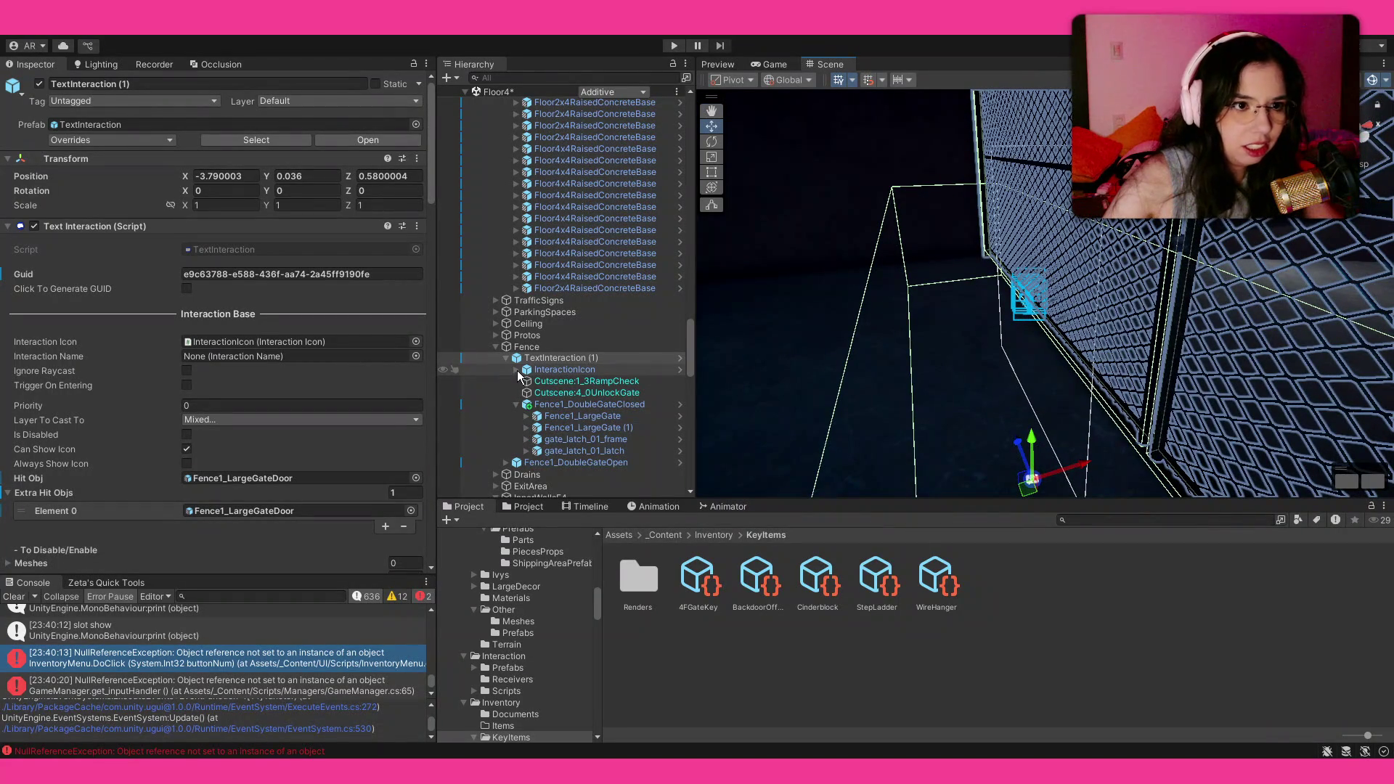
Step: Move the InteractionIcon up and along X to about (-0.082, 1.349, -0.507)
{"action": "double_click", "coordinate": [538, 371]}
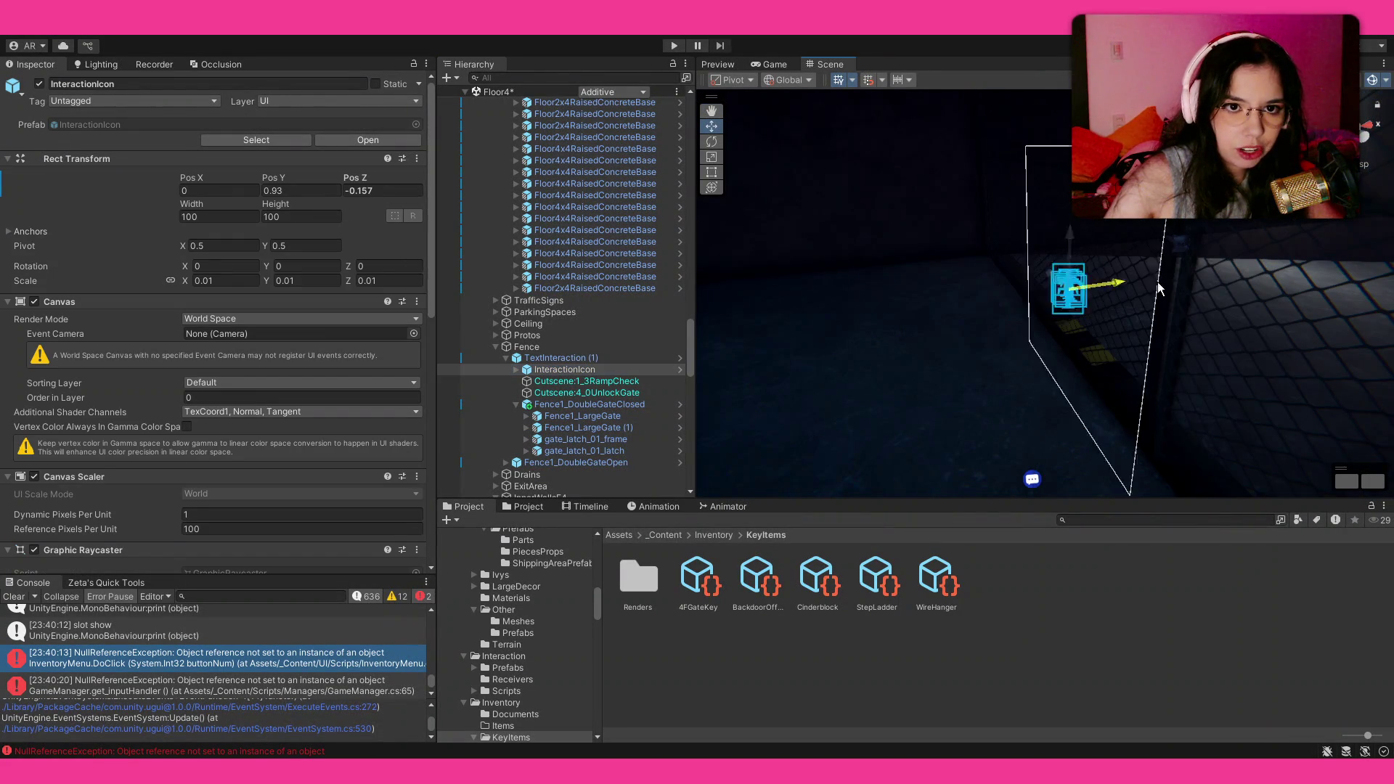
{"action": "mouse_move", "coordinate": [1205, 278]}
{"action": "left_mouse_down"}
{"action": "mouse_move", "coordinate": [1166, 229]}
{"action": "mouse_move", "coordinate": [1162, 174]}
{"action": "left_mouse_up"}
{"action": "key", "text": "f"}
{"action": "left_click_drag", "start_coordinate": [1118, 246], "coordinate": [1180, 253]}
{"action": "key", "text": "f"}
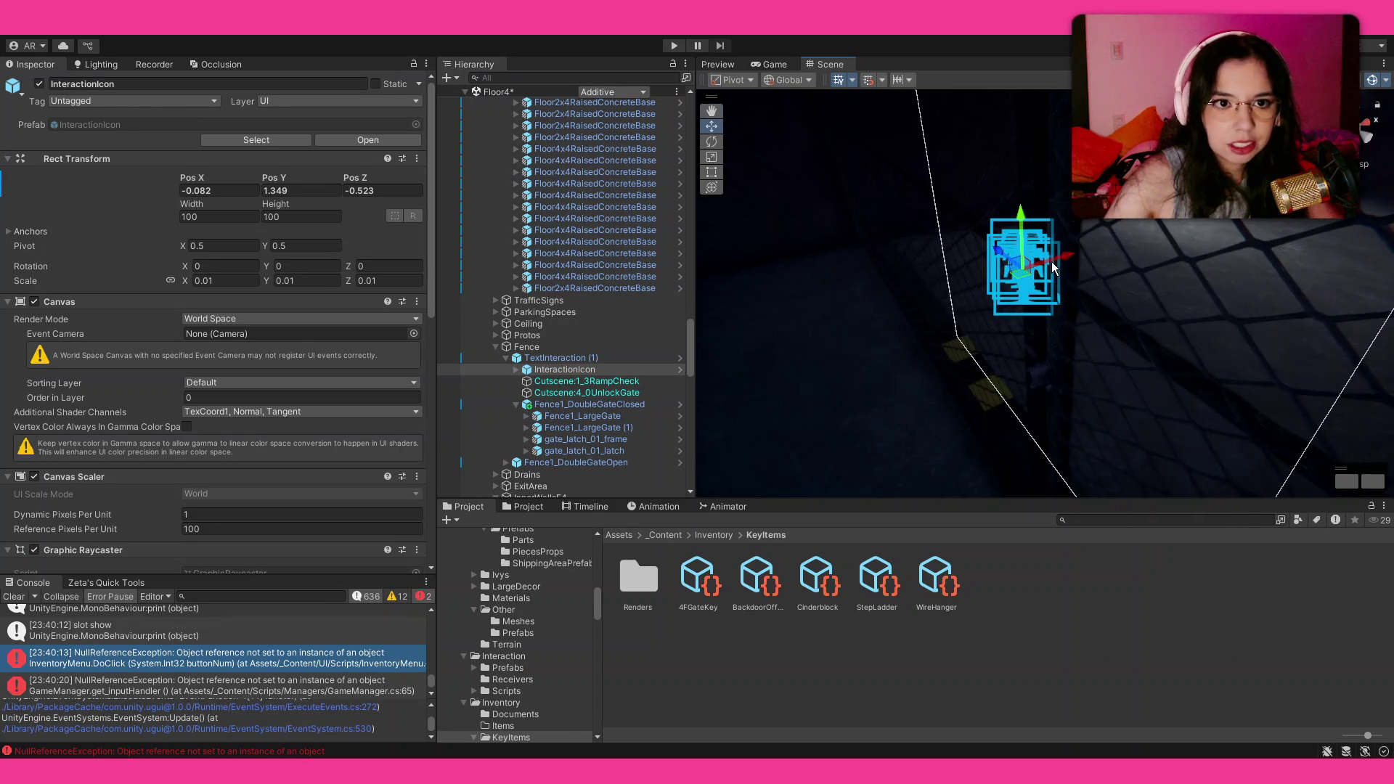
{"action": "scroll", "coordinate": [1062, 263], "scroll_direction": "down", "scroll_amount": 5}
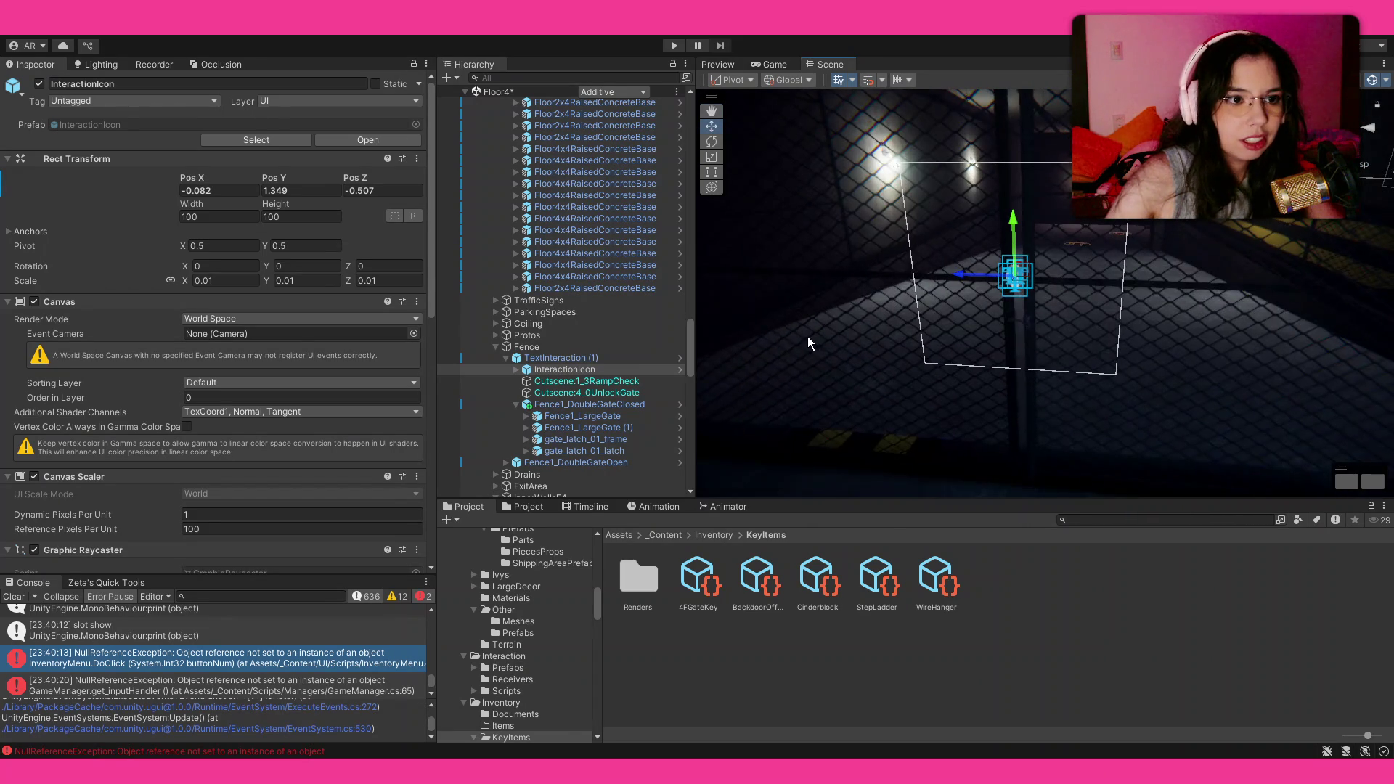
{"action": "double_click", "coordinate": [598, 360]}
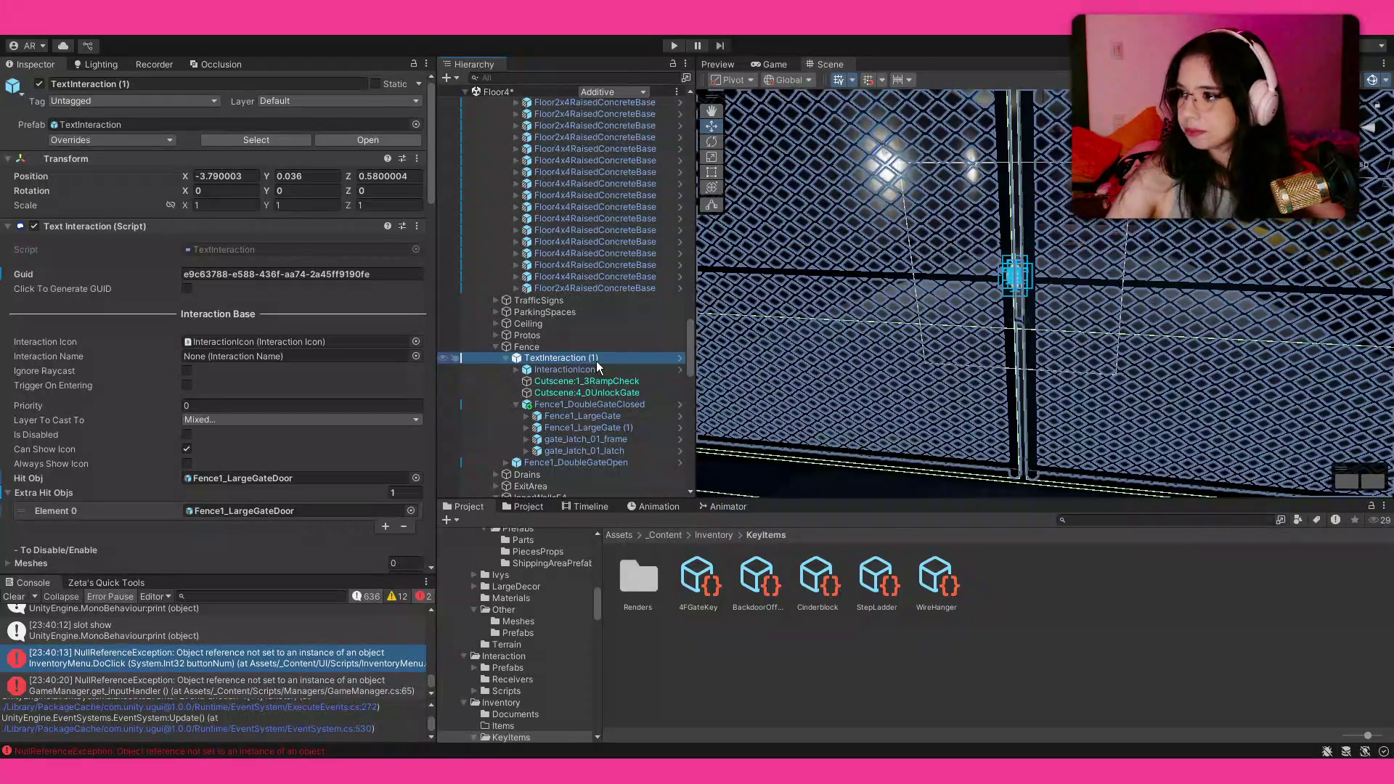